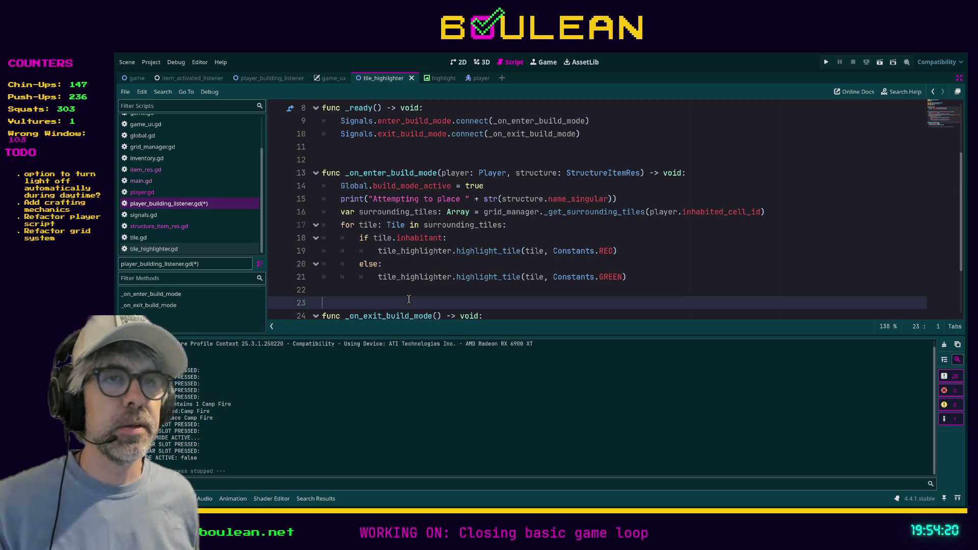
Step: Save player_building_listener.gd with the RED/GREEN tile-highlighting build-mode handler, caret on line 22
{"action": "key", "text": "Up"}
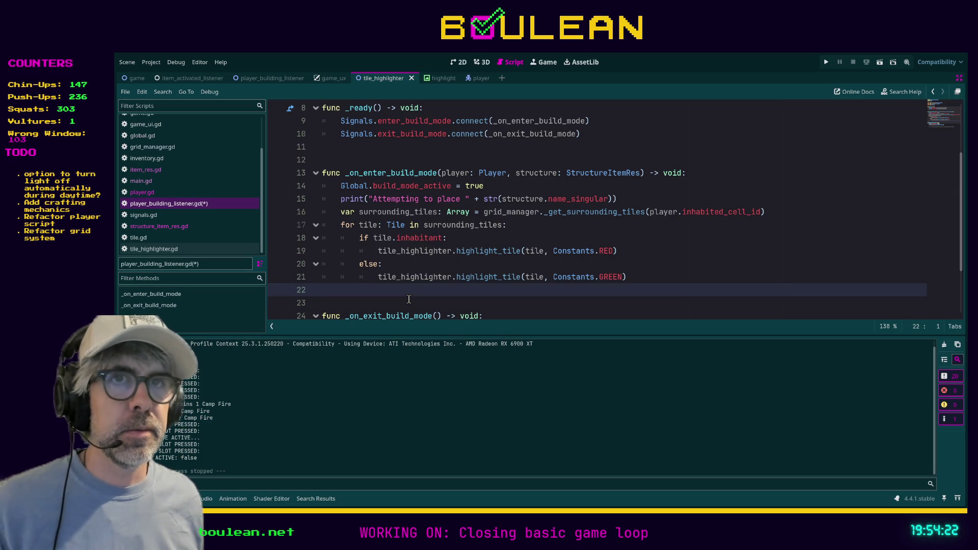
{"action": "key", "text": "Down"}
{"action": "key", "text": "ctrl+s"}
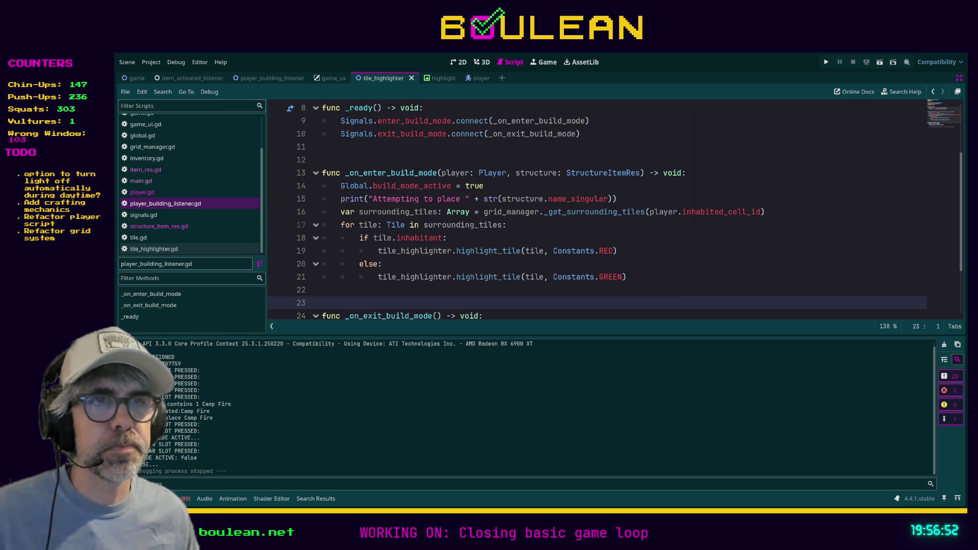
{"action": "key", "text": "ctrl+s"}
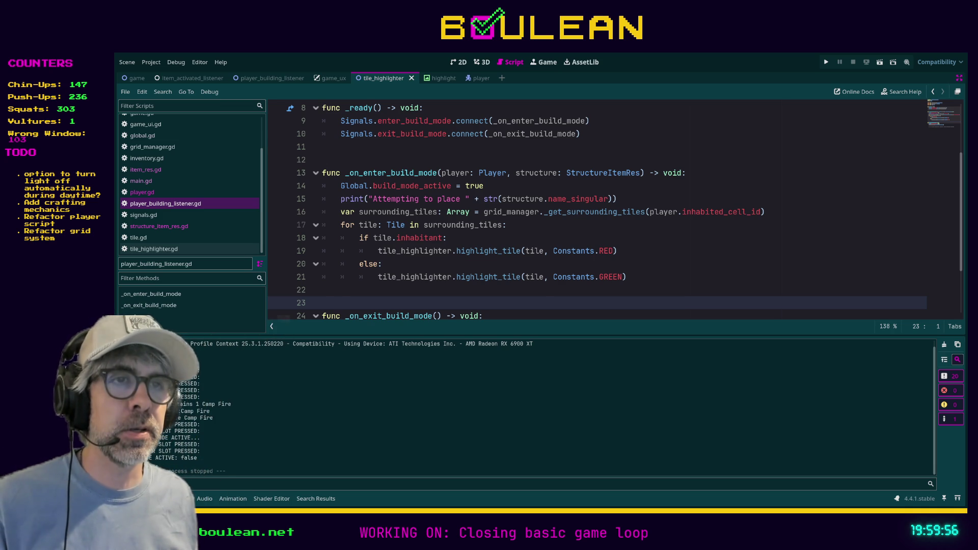
Step: Make a throwaway Tab/Backspace edit on blank line 22 so player_building_listener.gd shows modified
{"action": "left_click", "coordinate": [406, 295]}
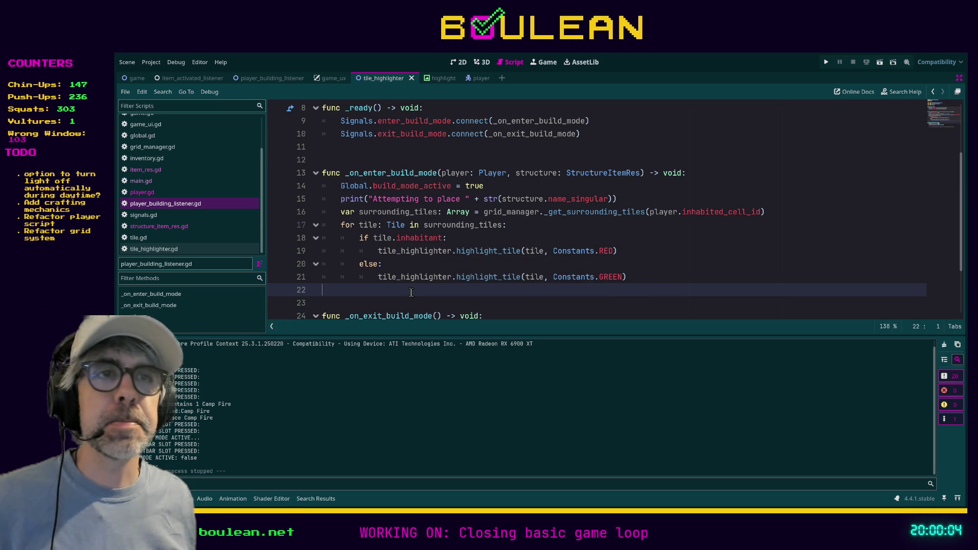
{"action": "scroll", "coordinate": [403, 295], "scroll_direction": "up", "scroll_amount": 1}
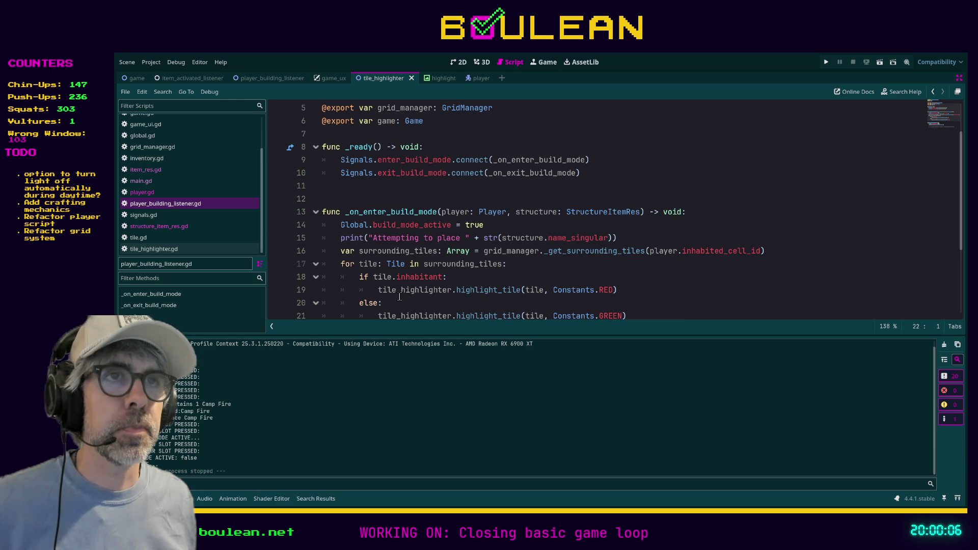
{"action": "scroll", "coordinate": [400, 297], "scroll_direction": "down", "scroll_amount": 1}
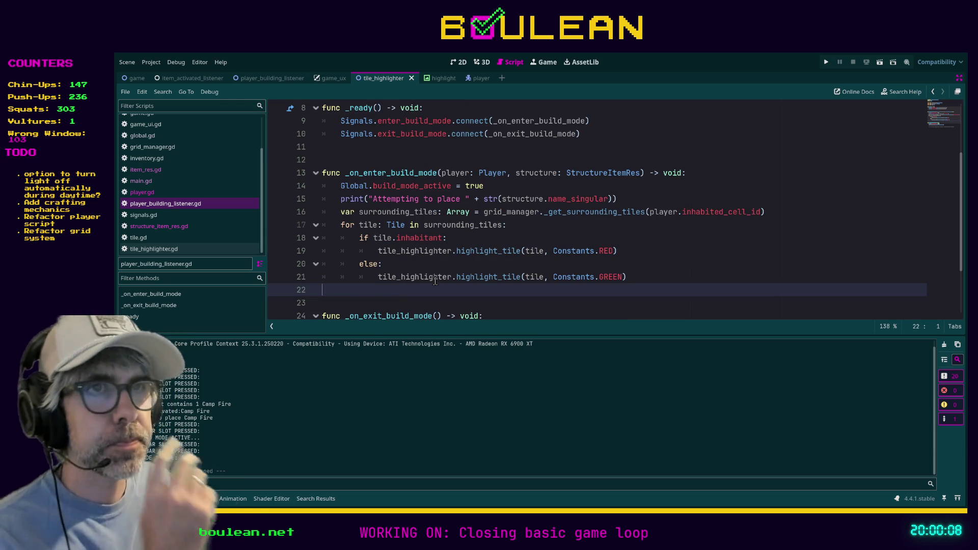
{"action": "scroll", "coordinate": [436, 281], "scroll_direction": "down", "scroll_amount": 1}
{"action": "scroll", "coordinate": [408, 293], "scroll_direction": "up", "scroll_amount": 1}
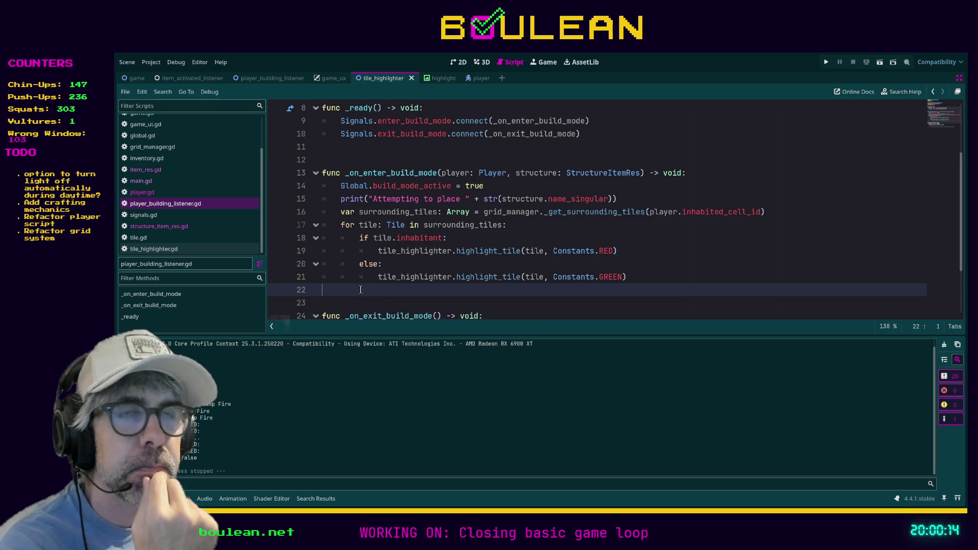
{"action": "scroll", "coordinate": [343, 287], "scroll_direction": "down", "scroll_amount": 1}
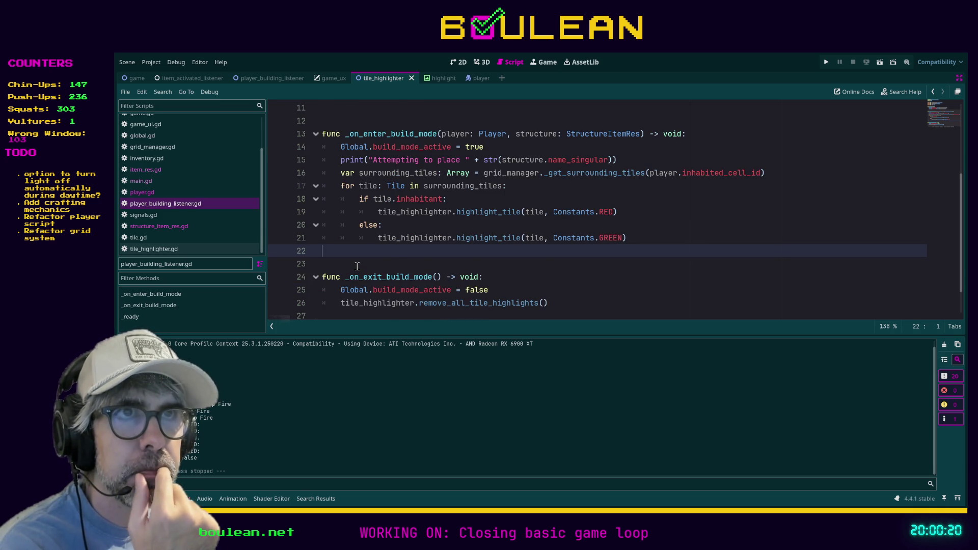
{"action": "scroll", "coordinate": [357, 267], "scroll_direction": "up", "scroll_amount": 1}
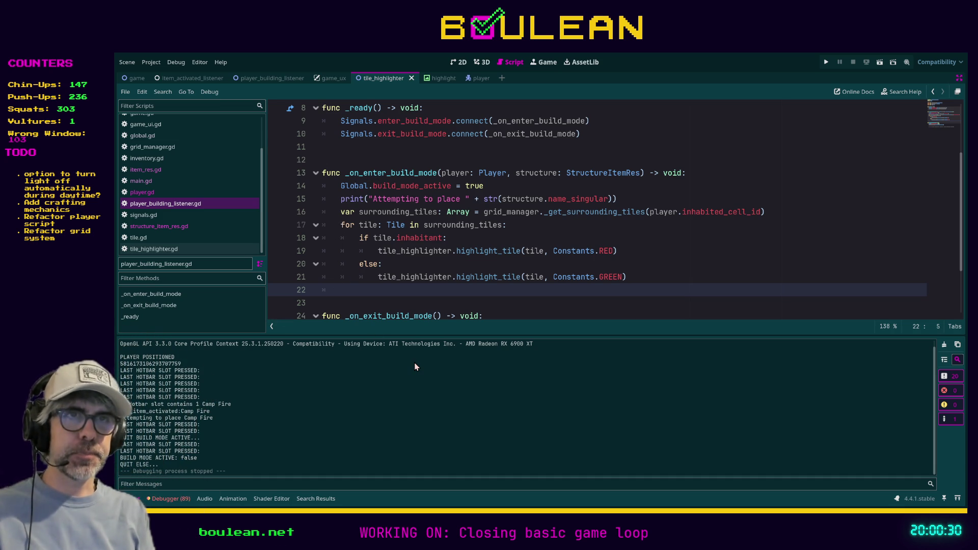
{"action": "key", "text": "Tab"}
{"action": "key", "text": "BackSpace"}
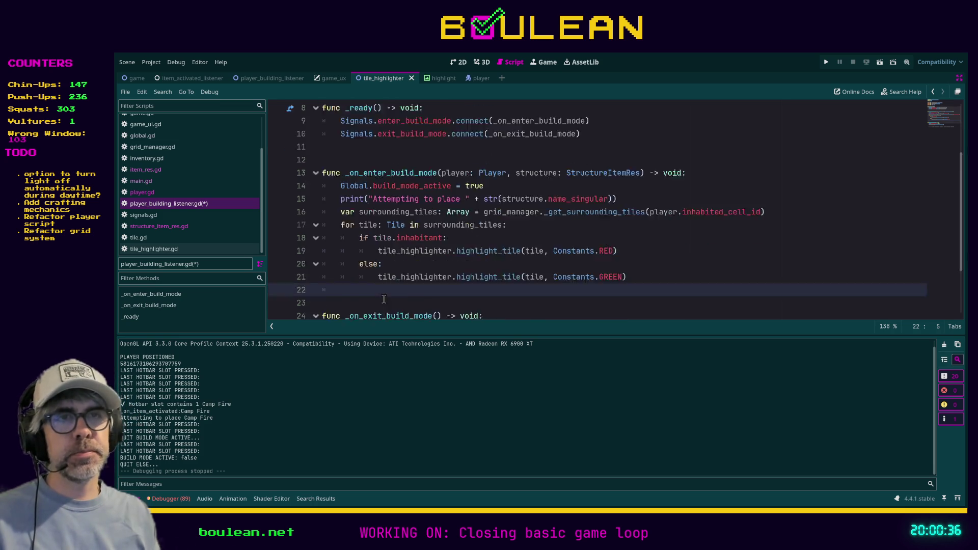
{"action": "scroll", "coordinate": [382, 296], "scroll_direction": "down", "scroll_amount": 2}
{"action": "left_click", "coordinate": [359, 306]}
Step: Append func _display_ghost_image() -> void: with a pass body to the listener script
{"action": "key", "text": "Return"}
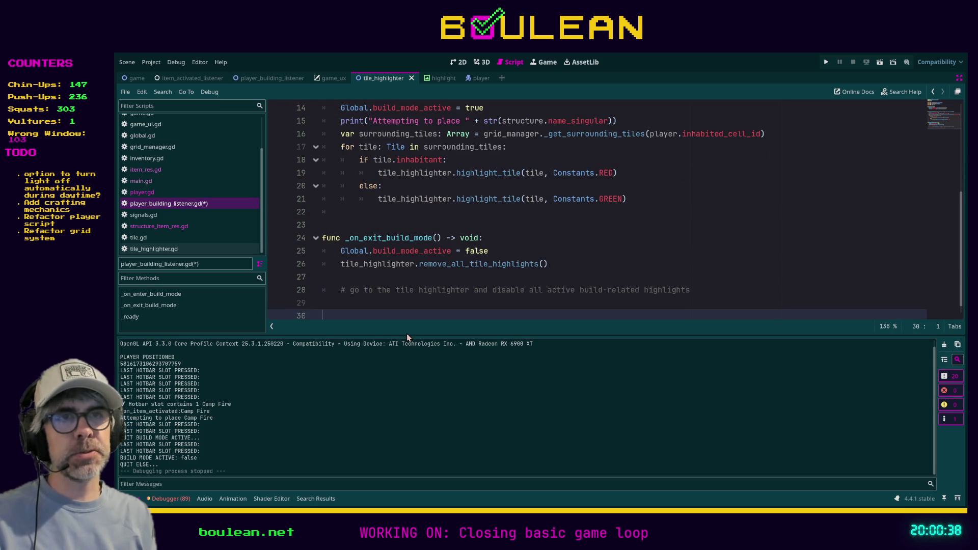
{"action": "key", "text": "Return"}
{"action": "type", "text": "f"}
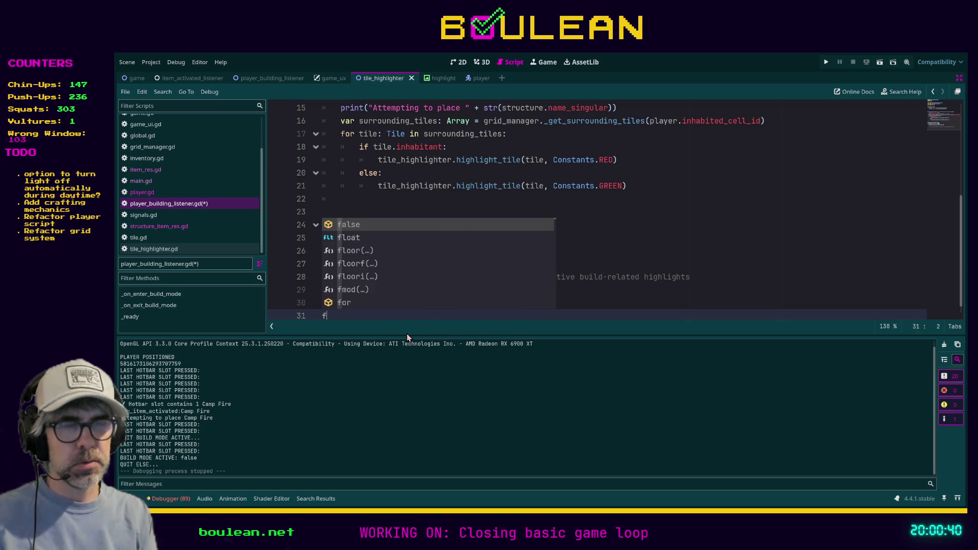
{"action": "type", "text": "unc _di"}
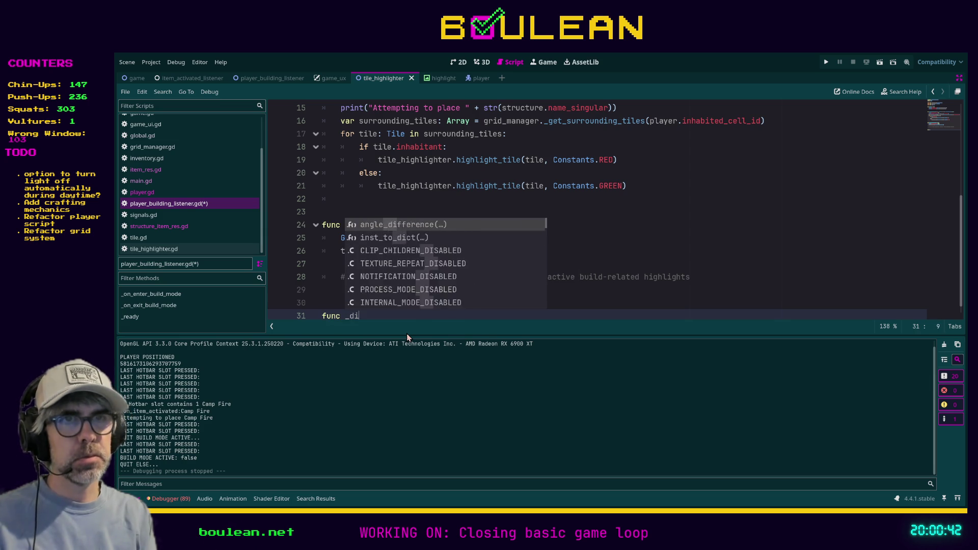
{"action": "type", "text": "splay_ghost_"}
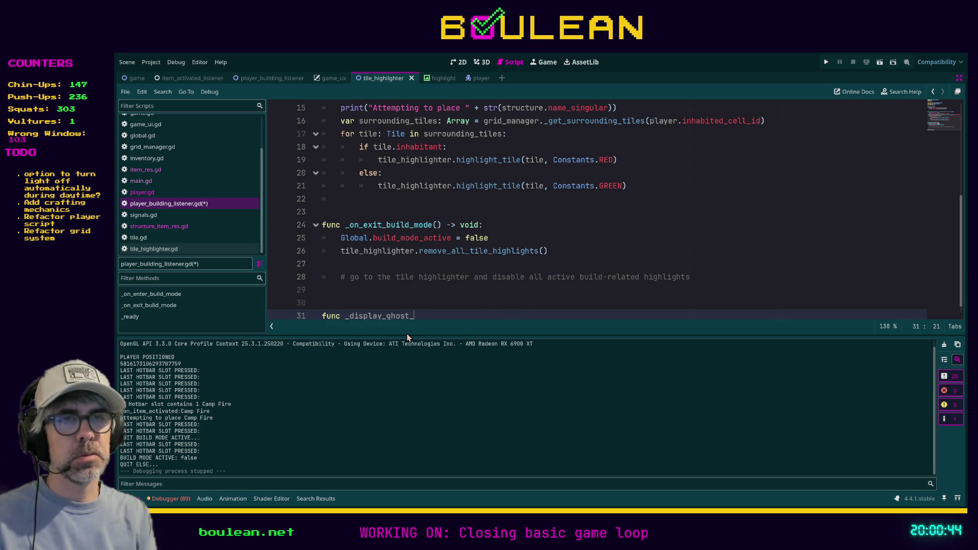
{"action": "type", "text": "image() -> void:"}
{"action": "key", "text": "Return"}
{"action": "type", "text": "pass"}
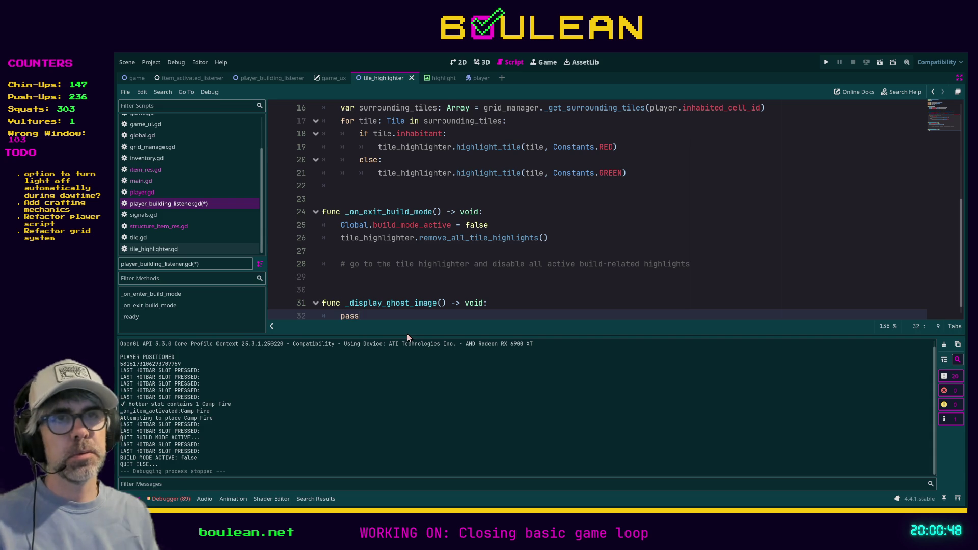
{"action": "scroll", "coordinate": [630, 289], "scroll_direction": "up", "scroll_amount": 3}
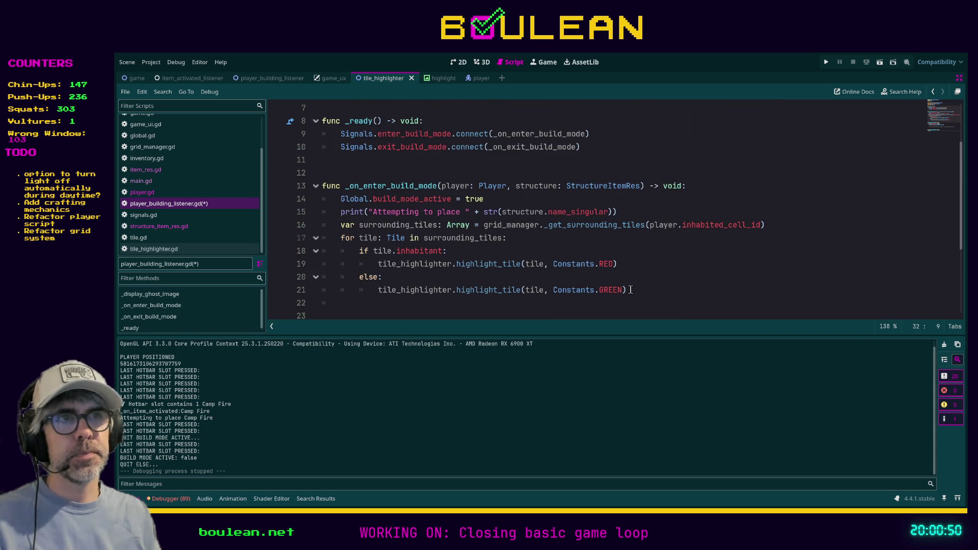
Step: Call _display_ghost_image(structure.texture) on a new line after the GREEN highlighting loop
{"action": "left_click", "coordinate": [643, 294]}
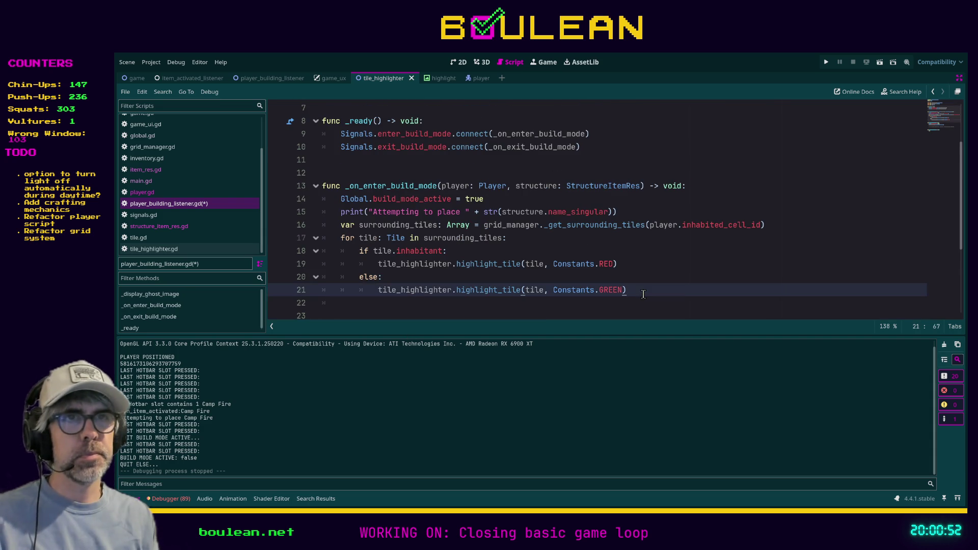
{"action": "key", "text": "Down"}
{"action": "type", "text": "_"}
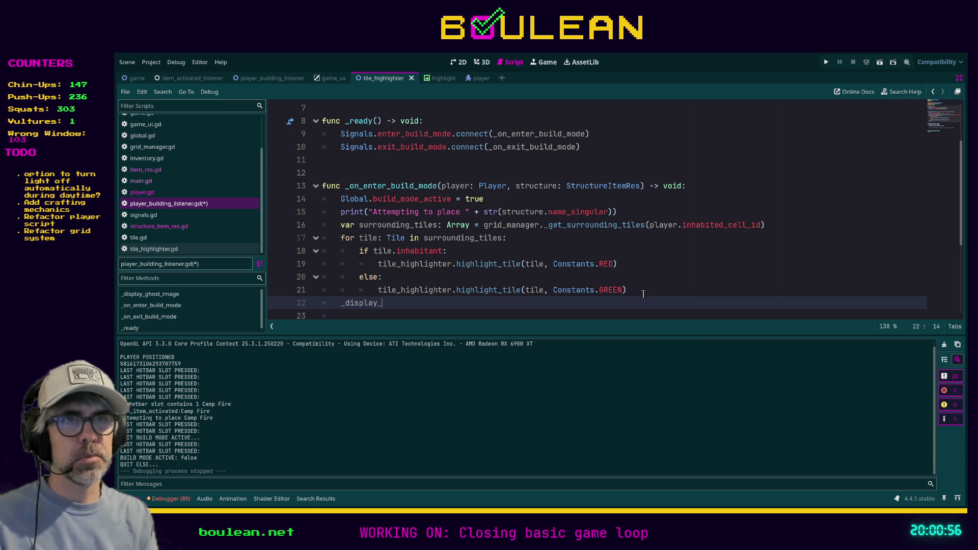
{"action": "key", "text": "Return"}
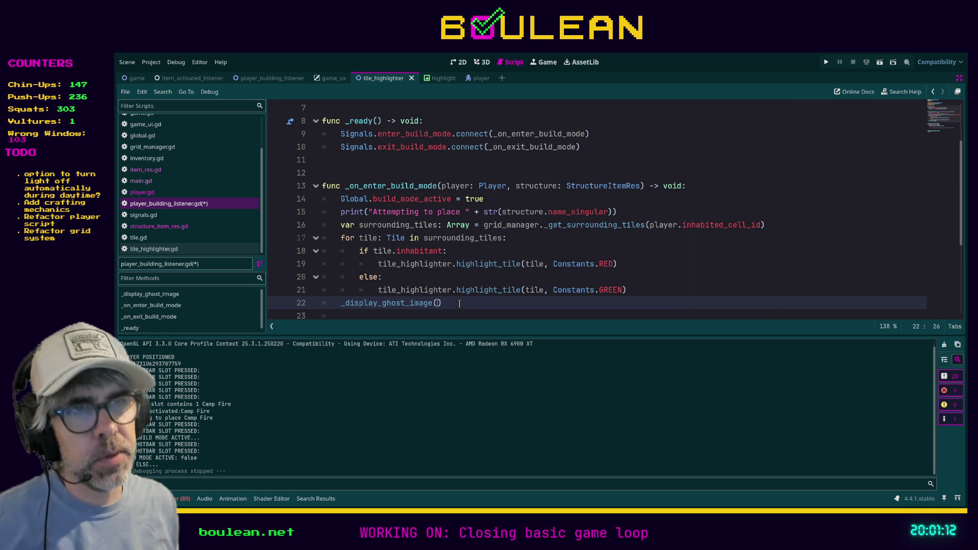
{"action": "key", "text": "Left"}
{"action": "type", "text": "structure.texture"}
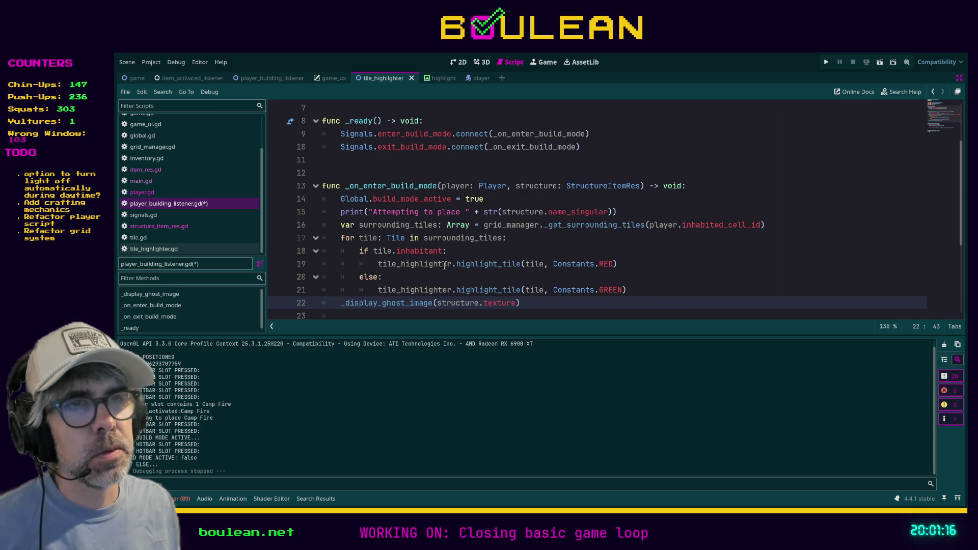
{"action": "scroll", "coordinate": [434, 262], "scroll_direction": "down", "scroll_amount": 4}
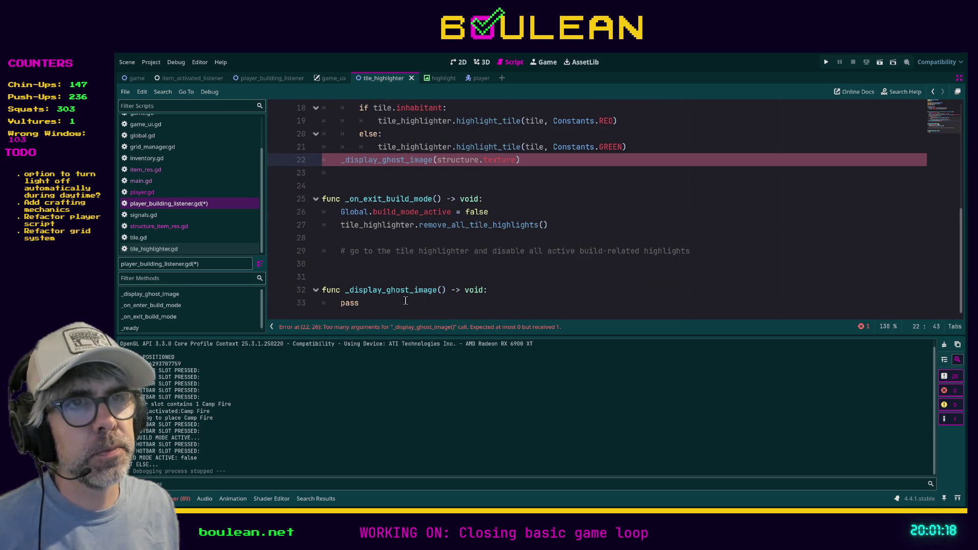
Step: Change the stub's parameters to texture: Texture2D, player: Player
{"action": "left_click", "coordinate": [441, 290]}
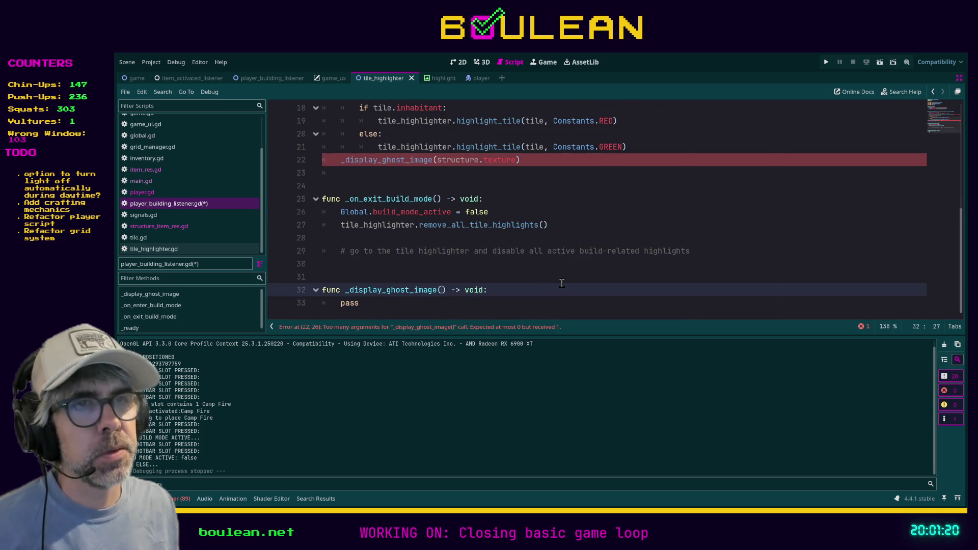
{"action": "type", "text": "text"}
{"action": "type", "text": "ure: Te"}
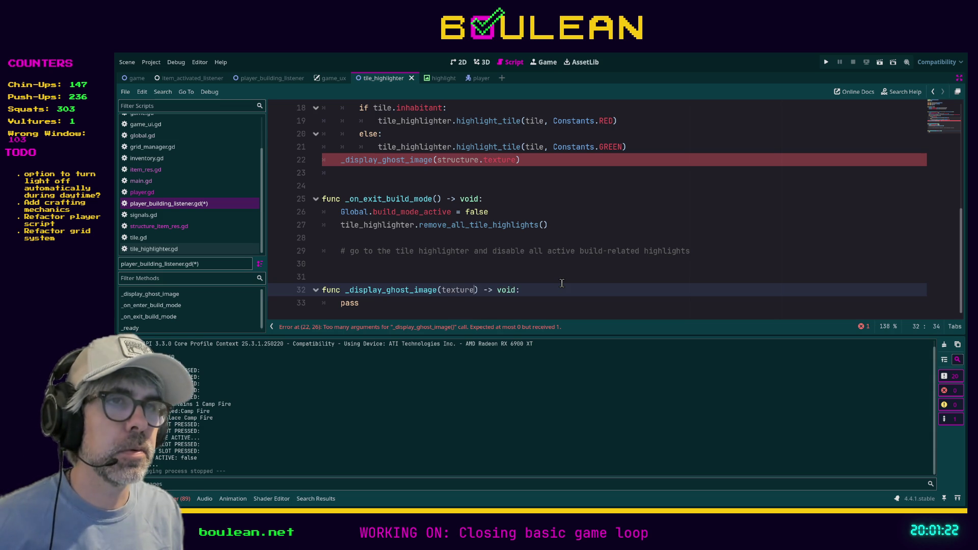
{"action": "type", "text": "x"}
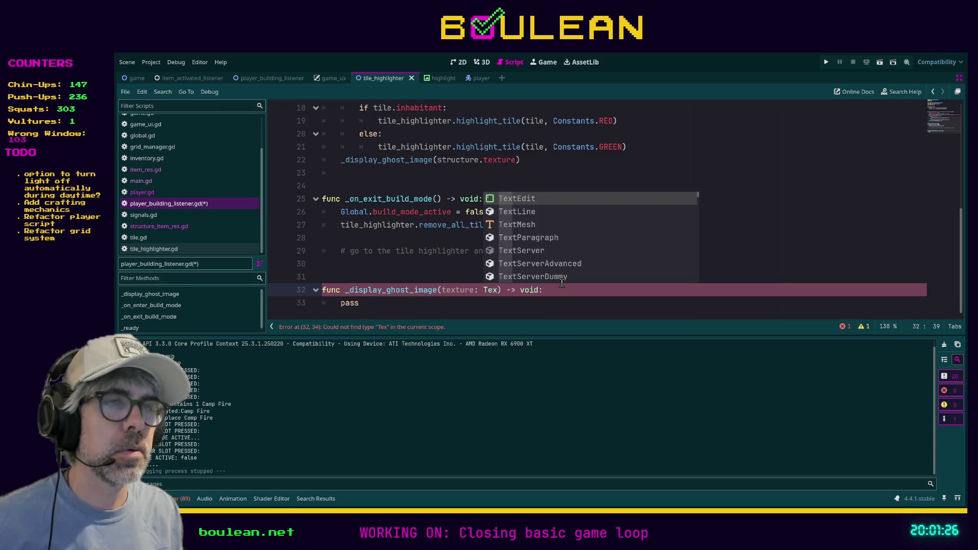
{"action": "key", "text": "BackSpace"}
{"action": "key", "text": "BackSpace"}
{"action": "key", "text": "BackSpace"}
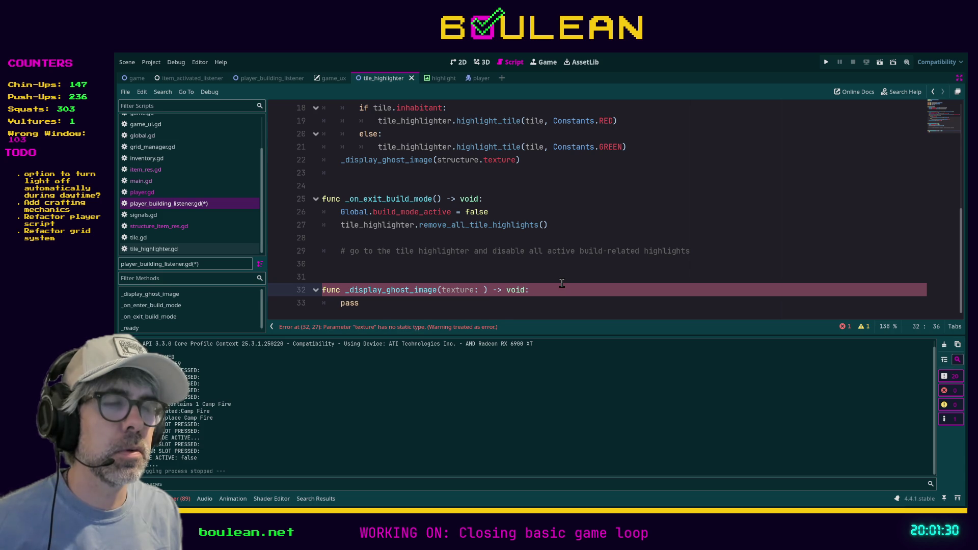
{"action": "type", "text": "Texture"}
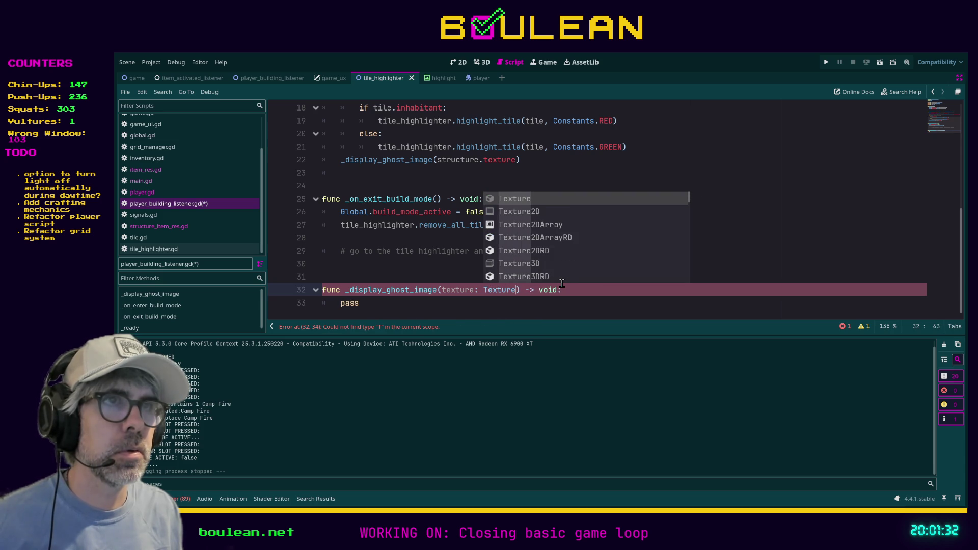
{"action": "key", "text": "Down"}
{"action": "key", "text": "Return"}
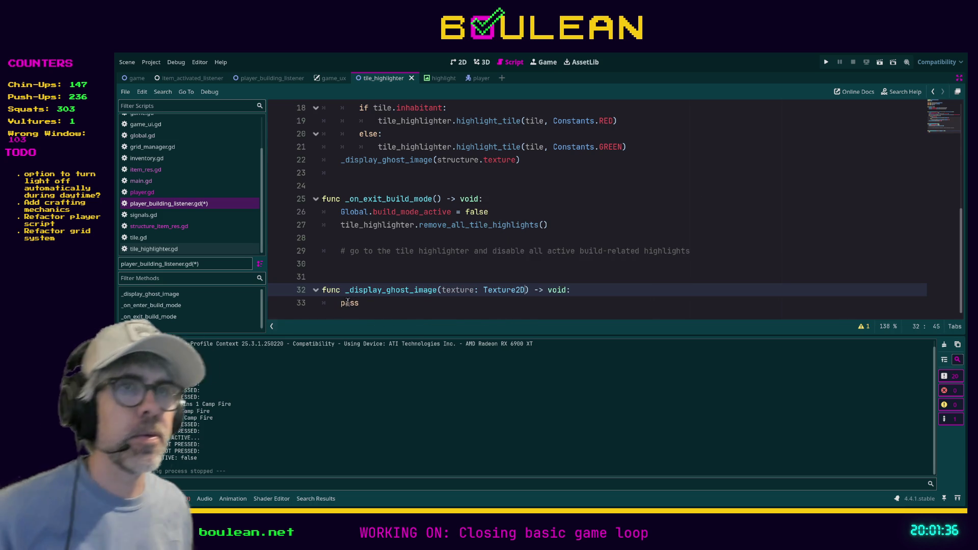
{"action": "scroll", "coordinate": [412, 276], "scroll_direction": "up", "scroll_amount": 3}
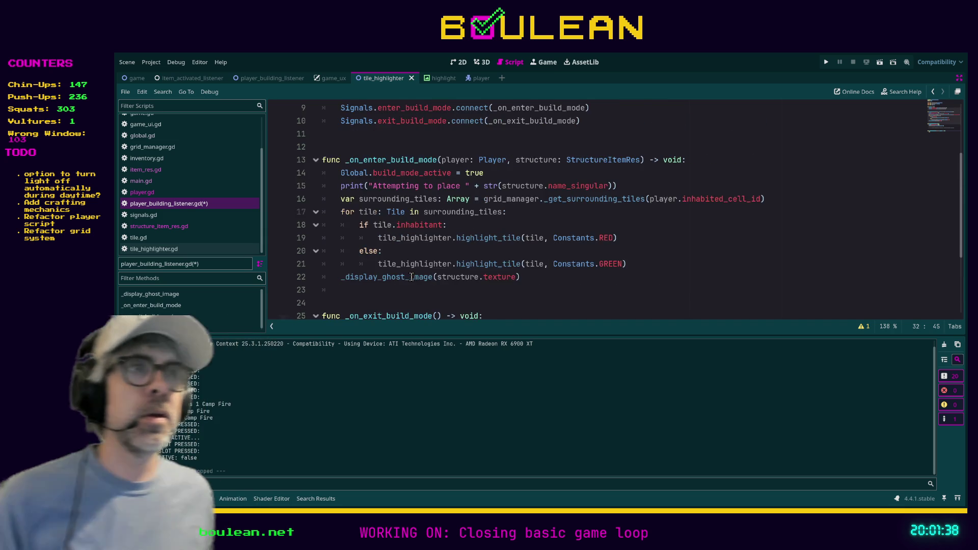
{"action": "scroll", "coordinate": [413, 277], "scroll_direction": "down", "scroll_amount": 3}
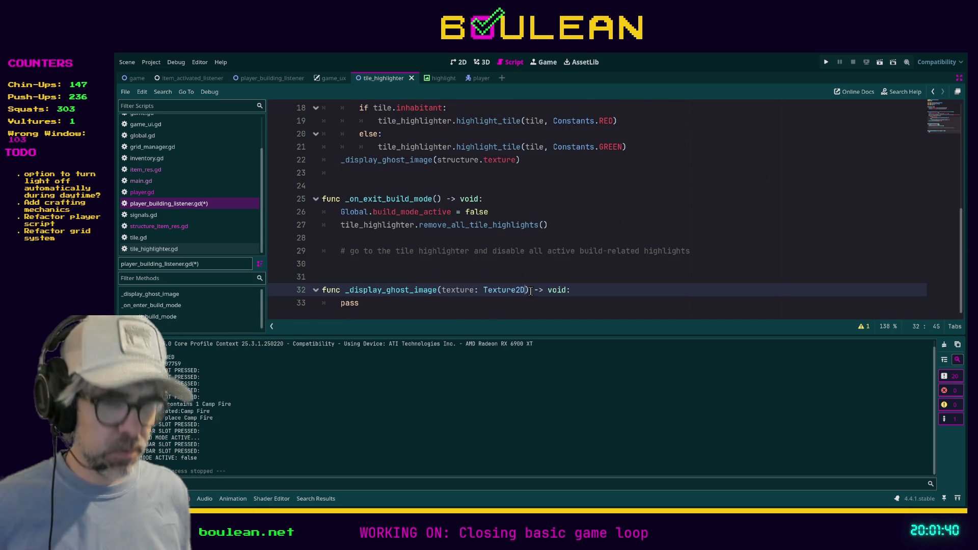
{"action": "type", "text": ", player:"}
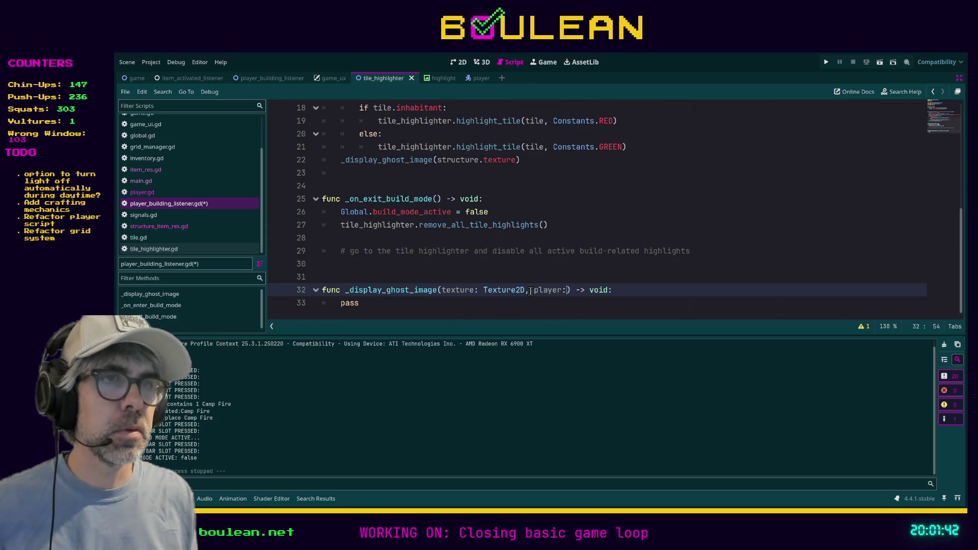
{"action": "type", "text": " Player"}
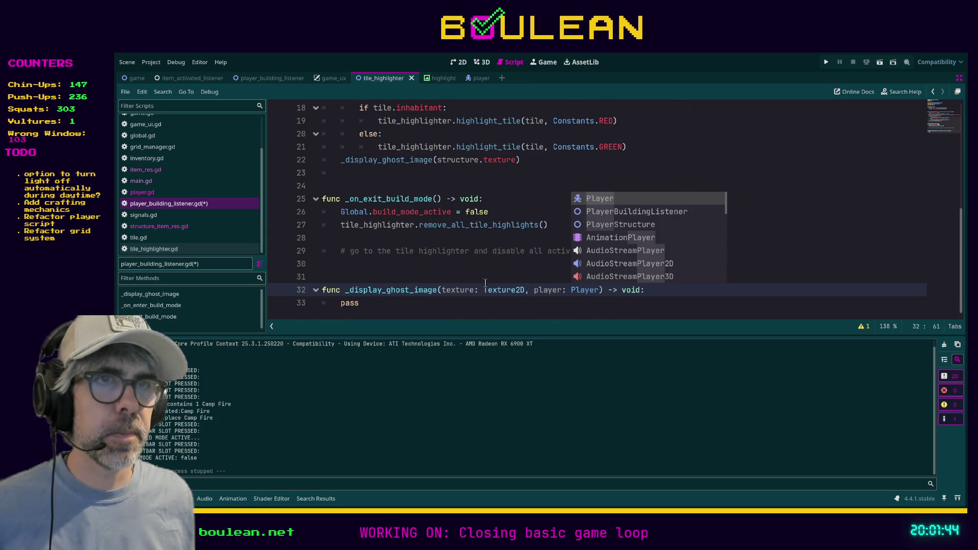
{"action": "double_click", "coordinate": [352, 307]}
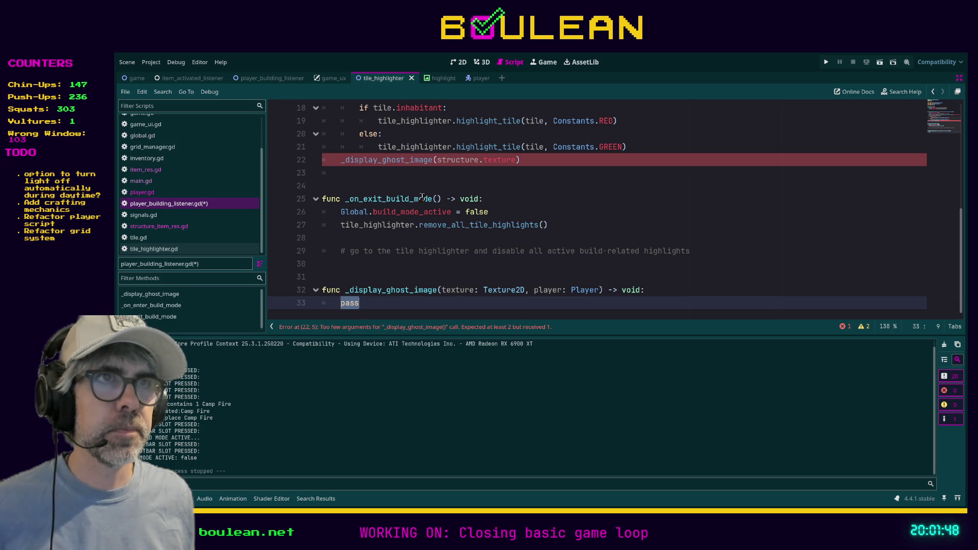
Step: Add player as the second argument after structure.texture in the line 22 call
{"action": "left_click", "coordinate": [516, 160]}
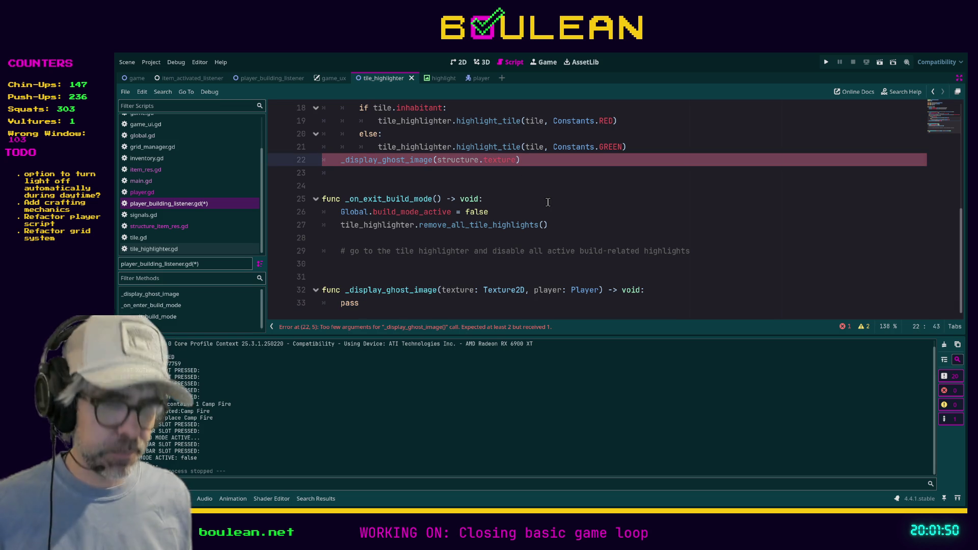
{"action": "type", "text": ",player"}
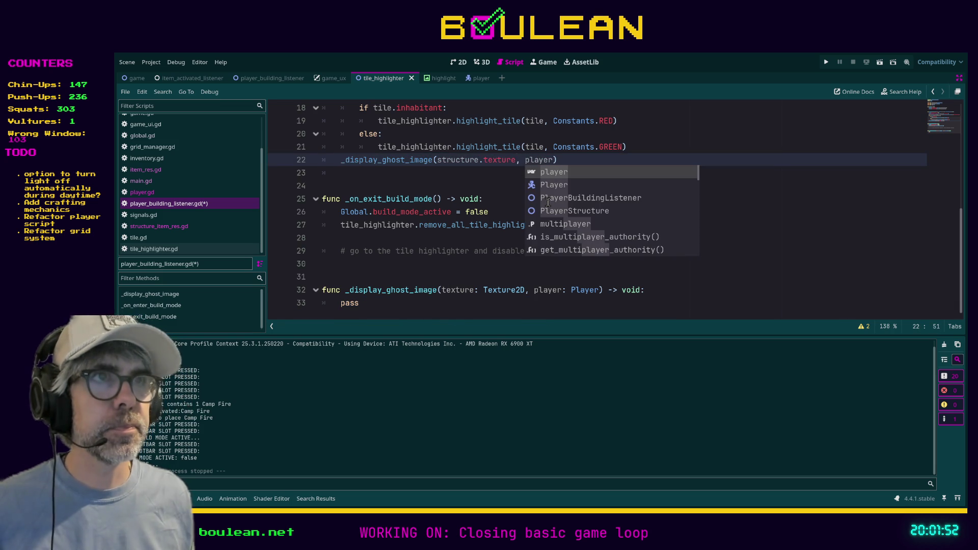
{"action": "double_click", "coordinate": [357, 305]}
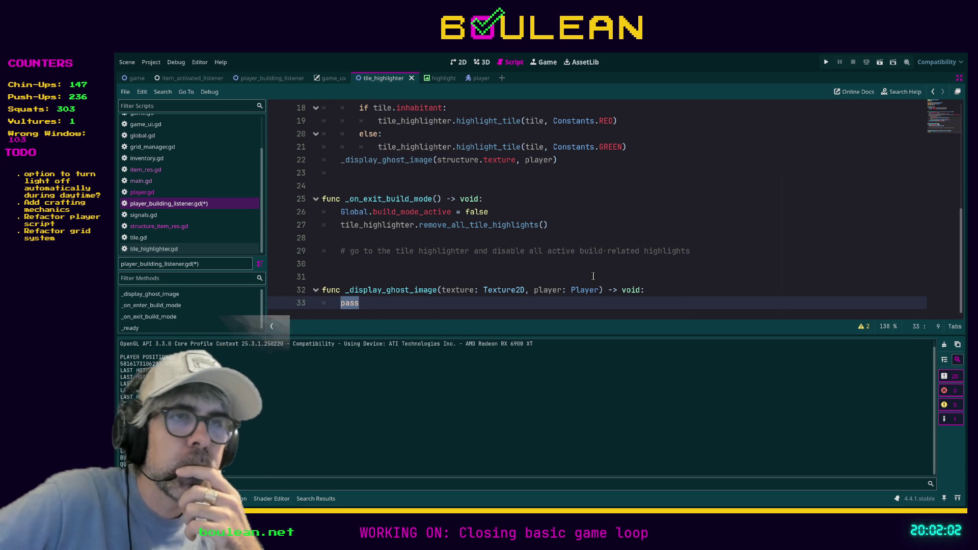
Step: Replace pass with var new_texture: Texture2D = Texture2D.new() in the stub body
{"action": "type", "text": "new"}
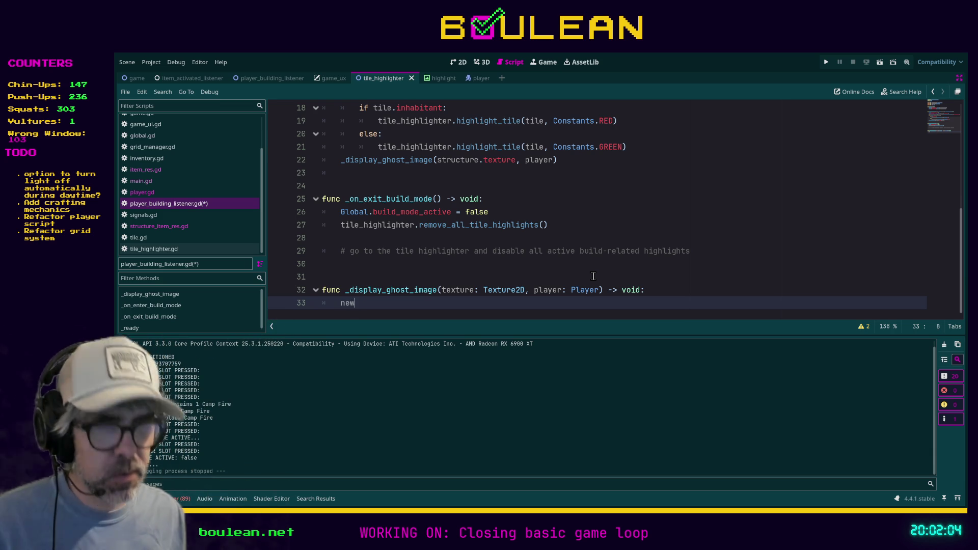
{"action": "type", "text": "_text"}
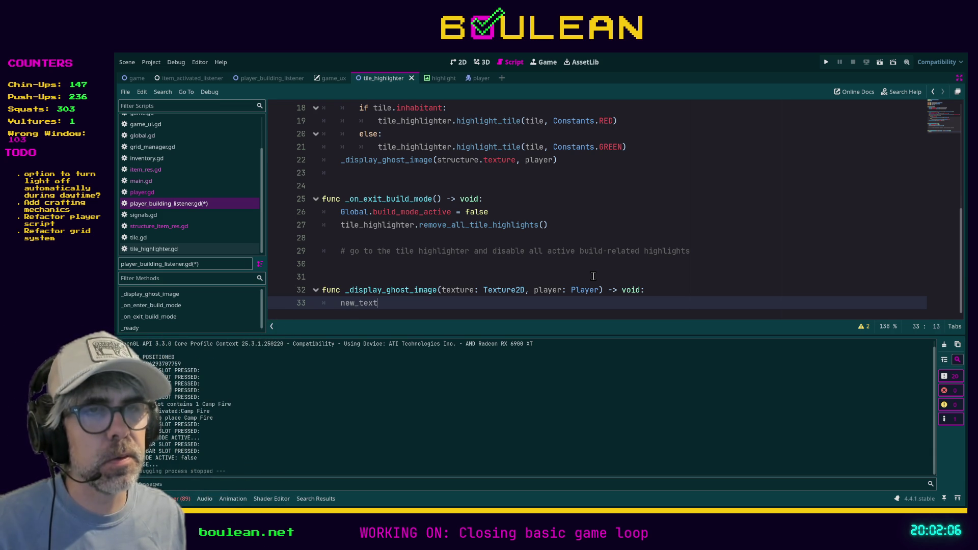
{"action": "type", "text": "ure: Textu"}
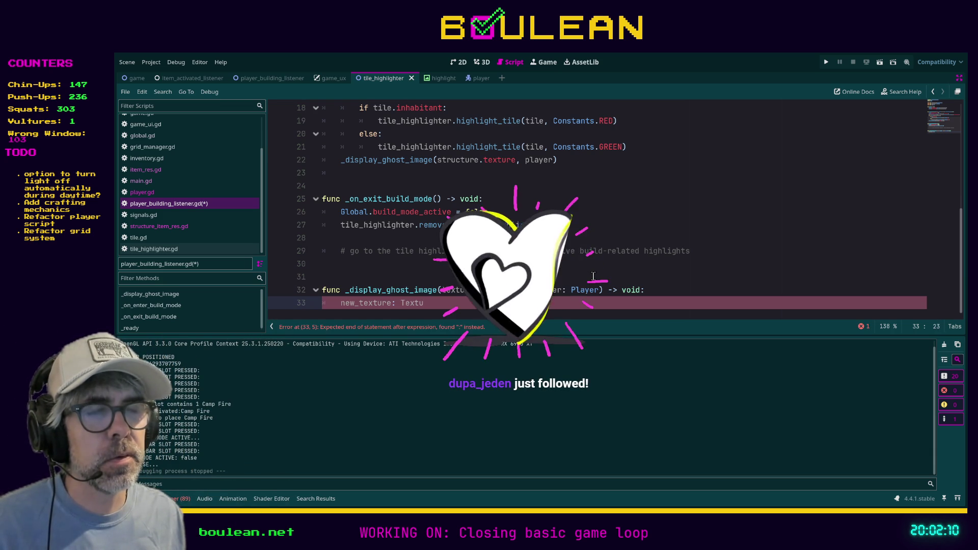
{"action": "key", "text": "Home"}
{"action": "type", "text": "var"}
{"action": "key", "text": "End"}
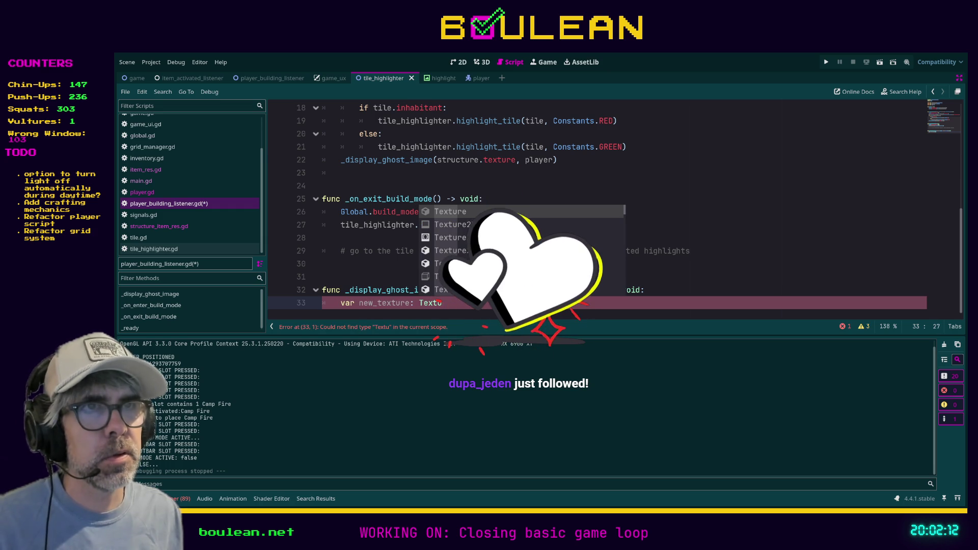
{"action": "key", "text": "Return"}
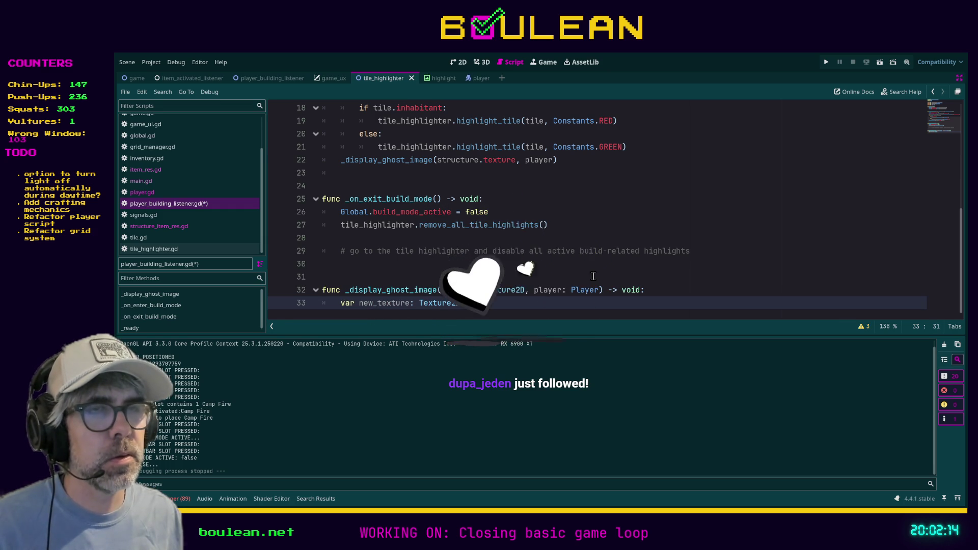
{"action": "type", "text": " = Tex"}
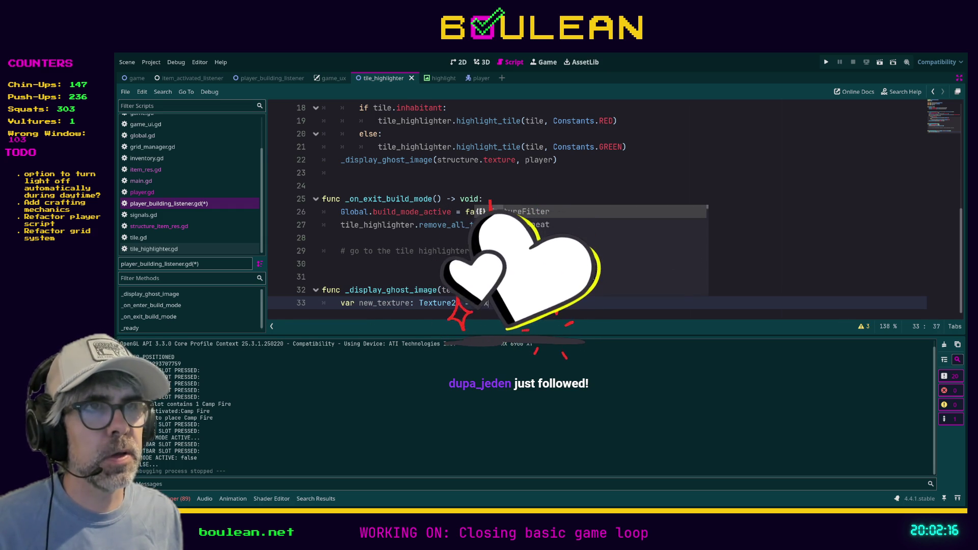
{"action": "type", "text": "tureL"}
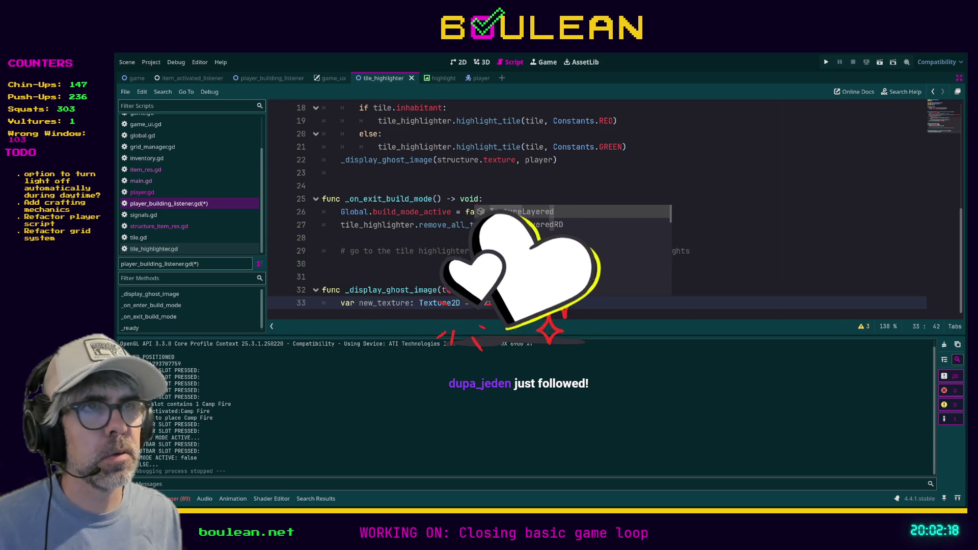
{"action": "key", "text": "BackSpace"}
{"action": "type", "text": "2D.i"}
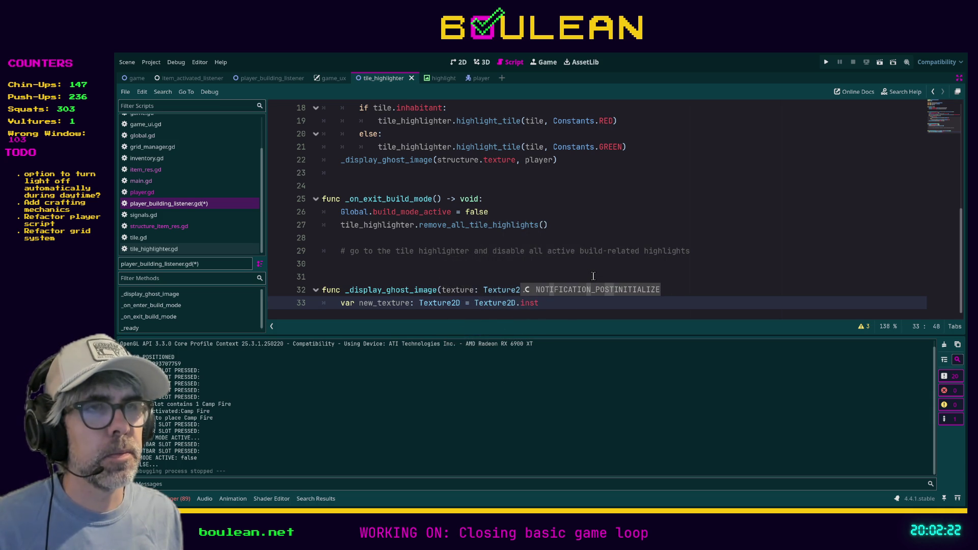
{"action": "key", "text": "BackSpace"}
{"action": "key", "text": "Return"}
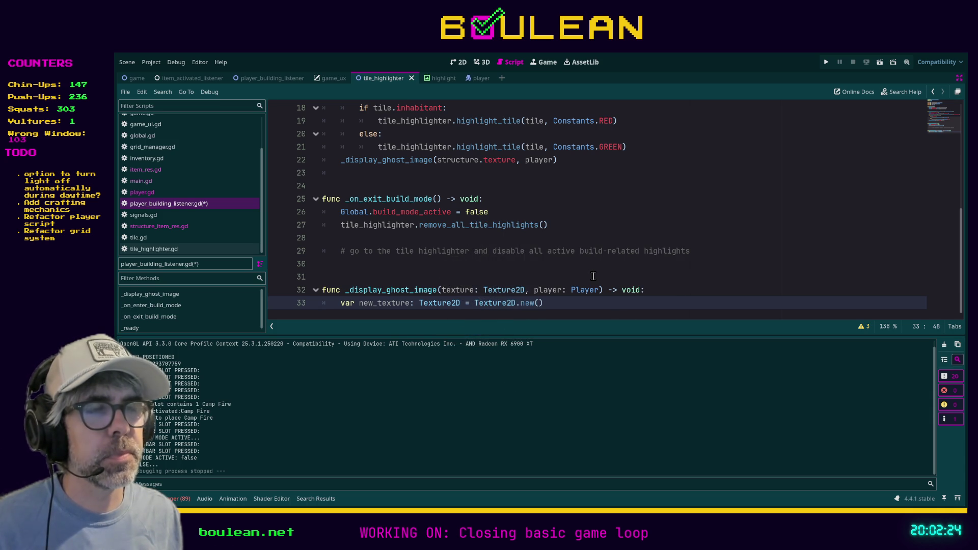
{"action": "key", "text": "Right"}
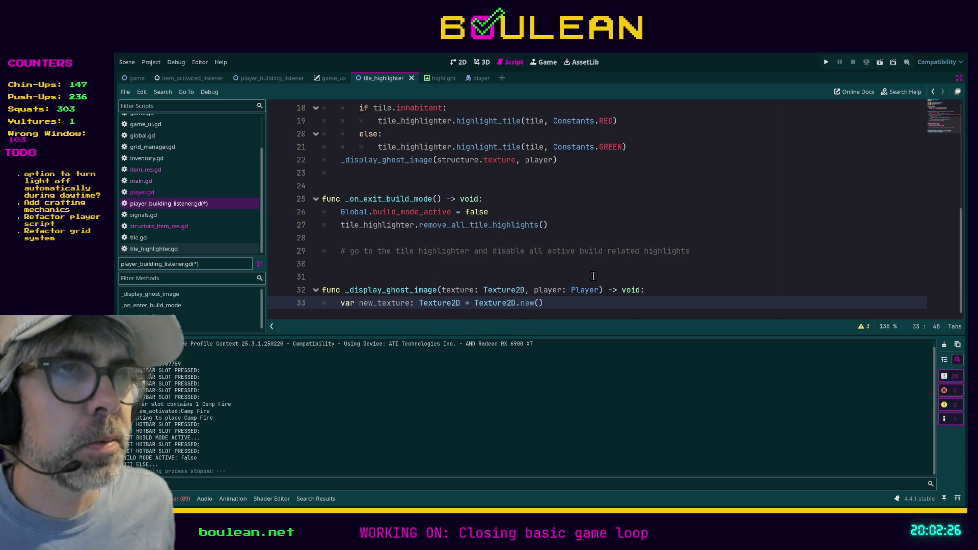
{"action": "key", "text": "Return"}
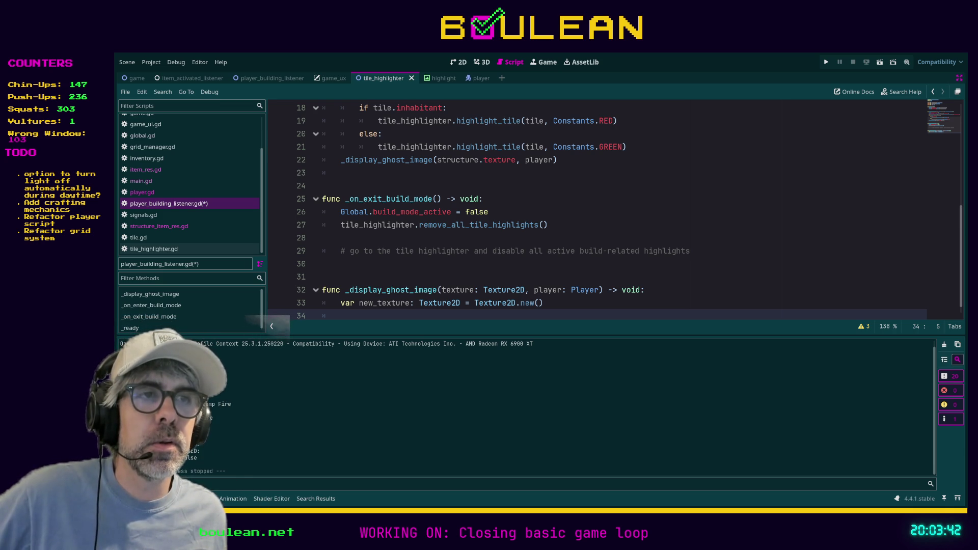
Step: Select the listener's _display_ghost_image function lines, then clear the selection
{"action": "left_click", "coordinate": [544, 304]}
{"action": "key", "text": "shift+Up"}
{"action": "key", "text": "shift+Home"}
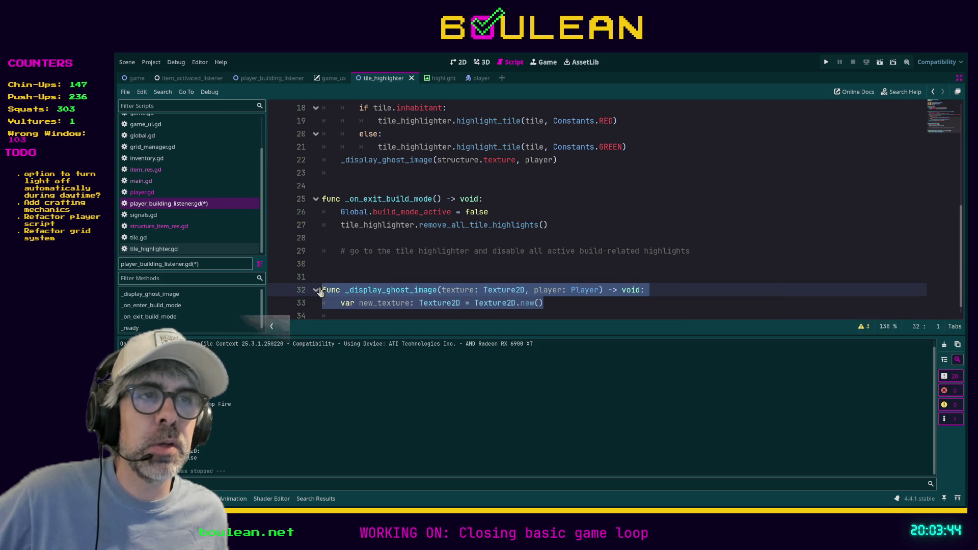
{"action": "left_click", "coordinate": [547, 304]}
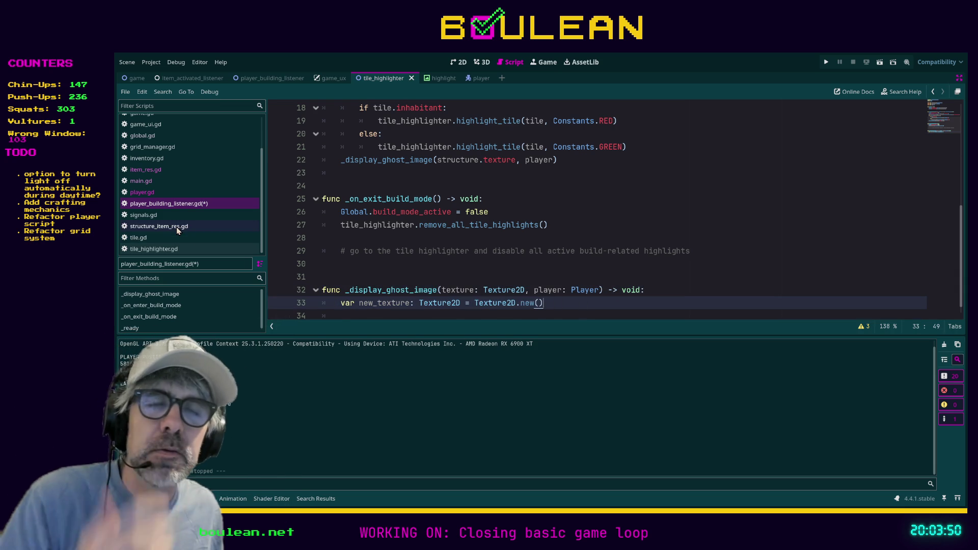
Step: Comment out lines 32–33 and the line 22 call with Ctrl+K, then open structure_item_res.gd
{"action": "mouse_move", "coordinate": [544, 302]}
{"action": "left_mouse_down"}
{"action": "mouse_move", "coordinate": [257, 302]}
{"action": "mouse_move", "coordinate": [254, 286]}
{"action": "left_mouse_up"}
{"action": "key", "text": "ctrl+k"}
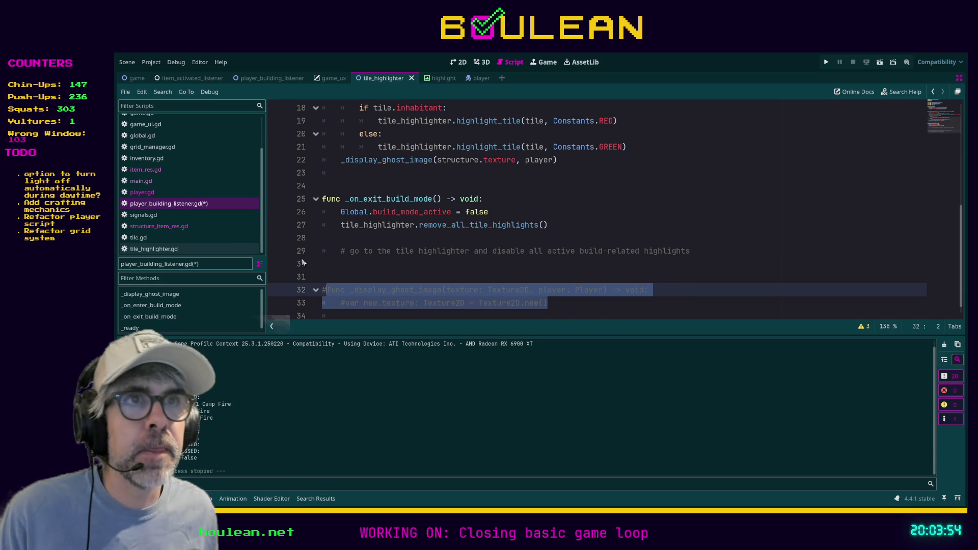
{"action": "left_click", "coordinate": [570, 159]}
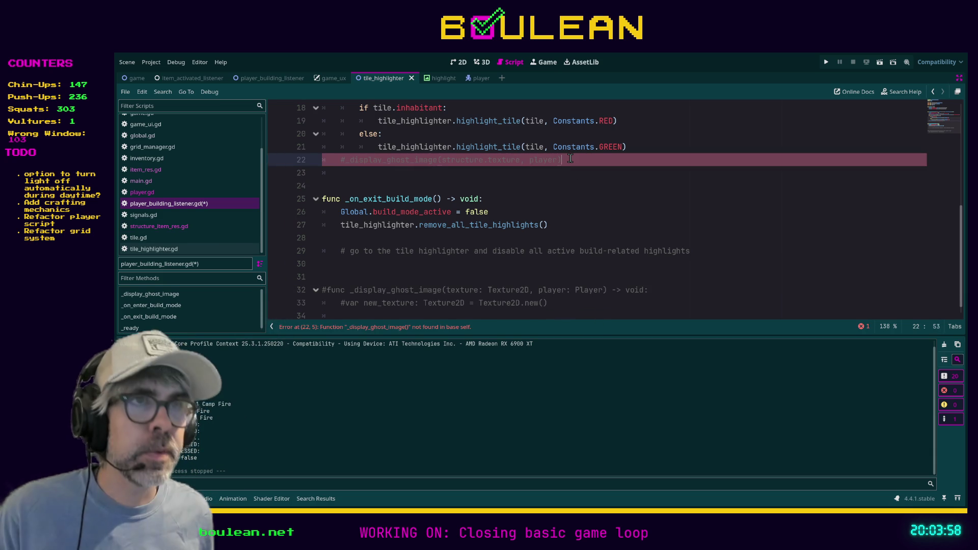
{"action": "key", "text": "ctrl+k"}
{"action": "left_click", "coordinate": [454, 180]}
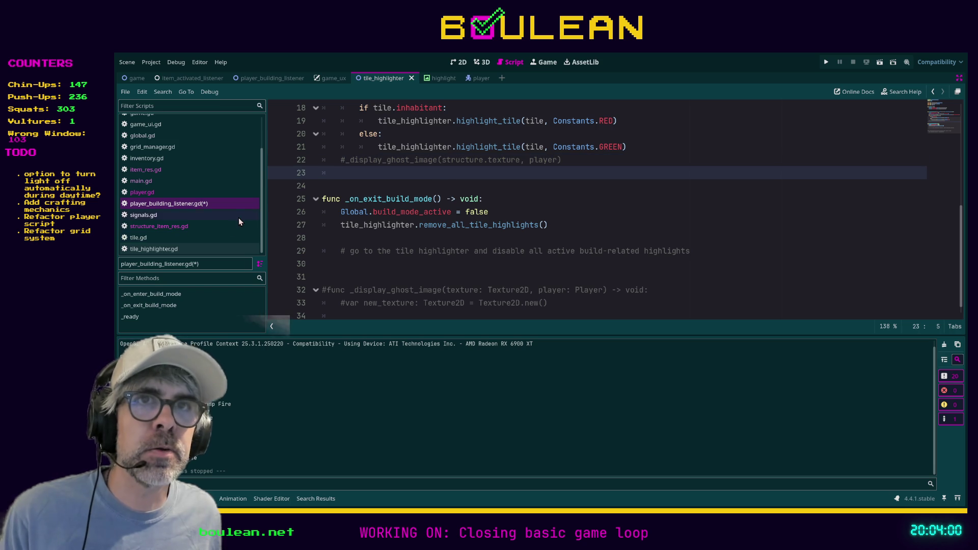
{"action": "left_click", "coordinate": [178, 227]}
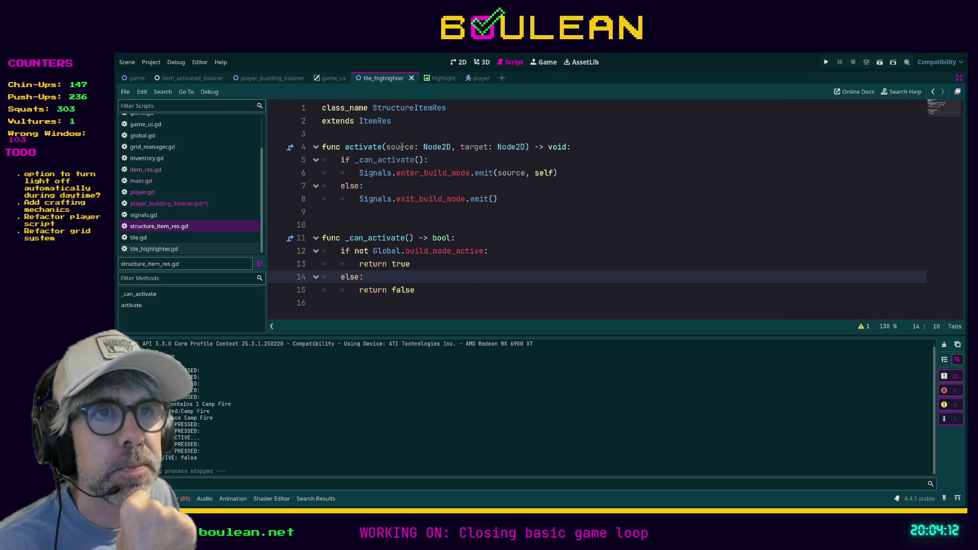
Step: Add func _display_ghost_image() -> void: with pass below _can_activate in structure_item_res.gd
{"action": "left_click", "coordinate": [570, 173]}
{"action": "left_click", "coordinate": [466, 312]}
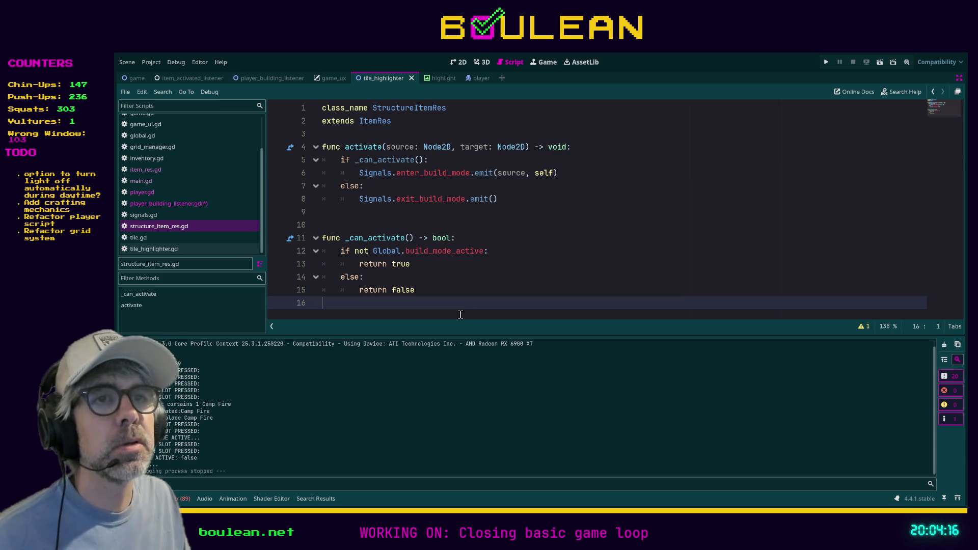
{"action": "key", "text": "Return"}
{"action": "key", "text": "Return"}
{"action": "type", "text": "fun"}
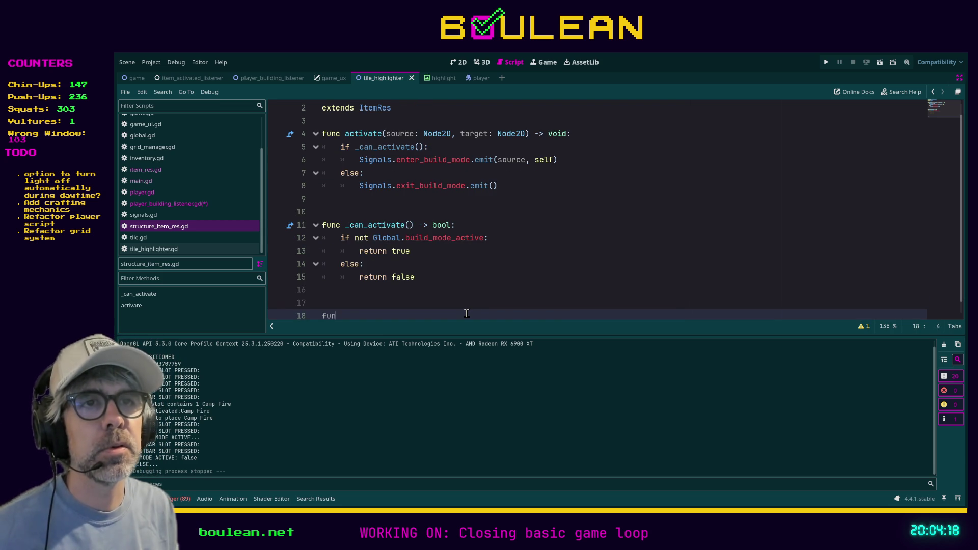
{"action": "type", "text": "c _displ"}
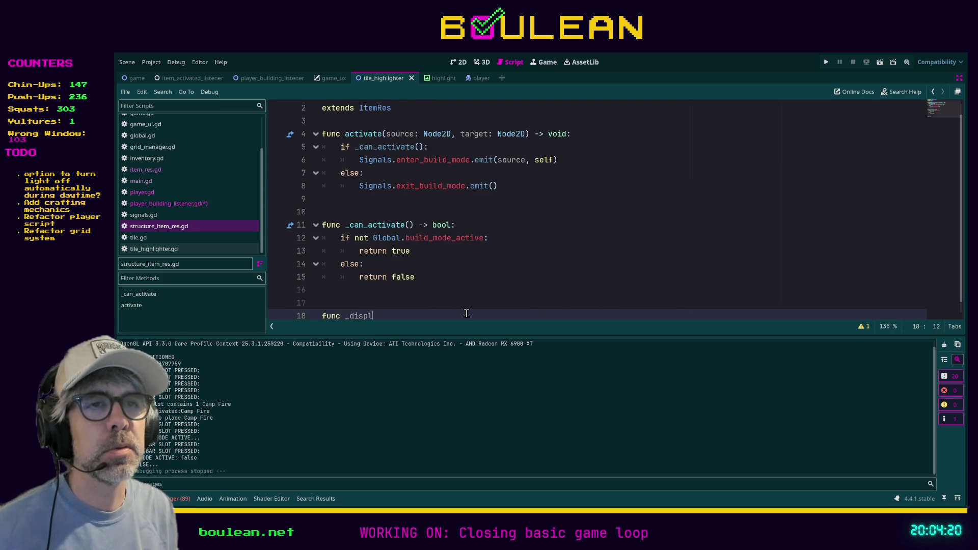
{"action": "type", "text": "ay_ghost_image() -> "}
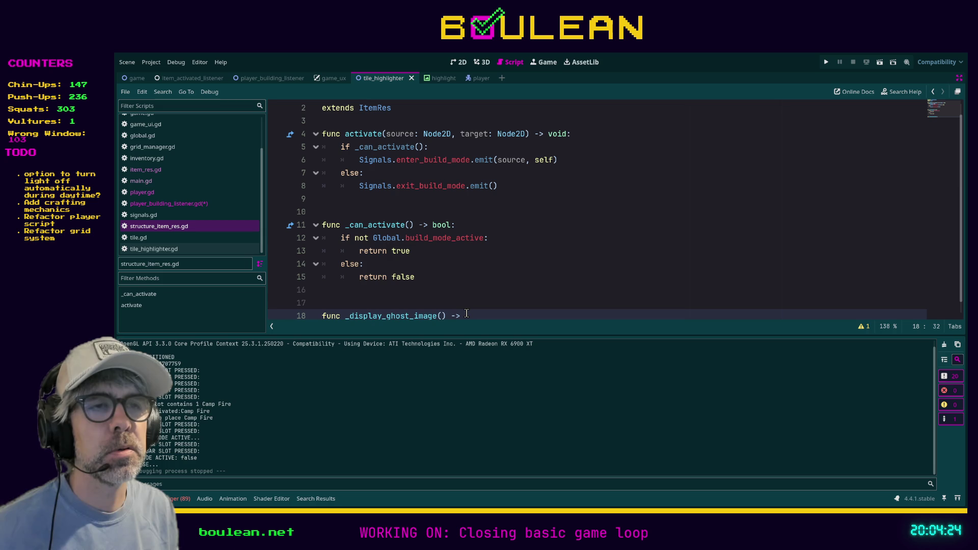
{"action": "type", "text": "void:"}
{"action": "key", "text": "Return"}
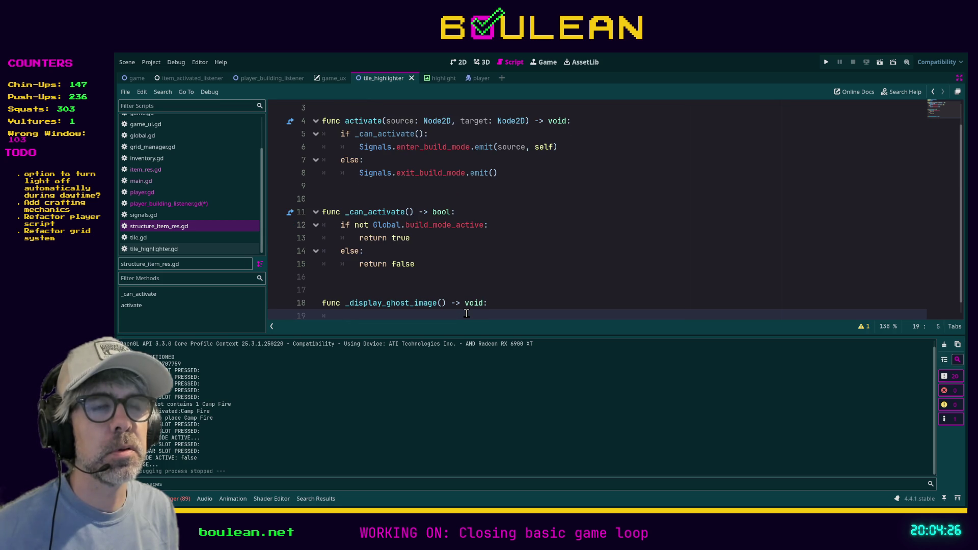
{"action": "type", "text": "pass"}
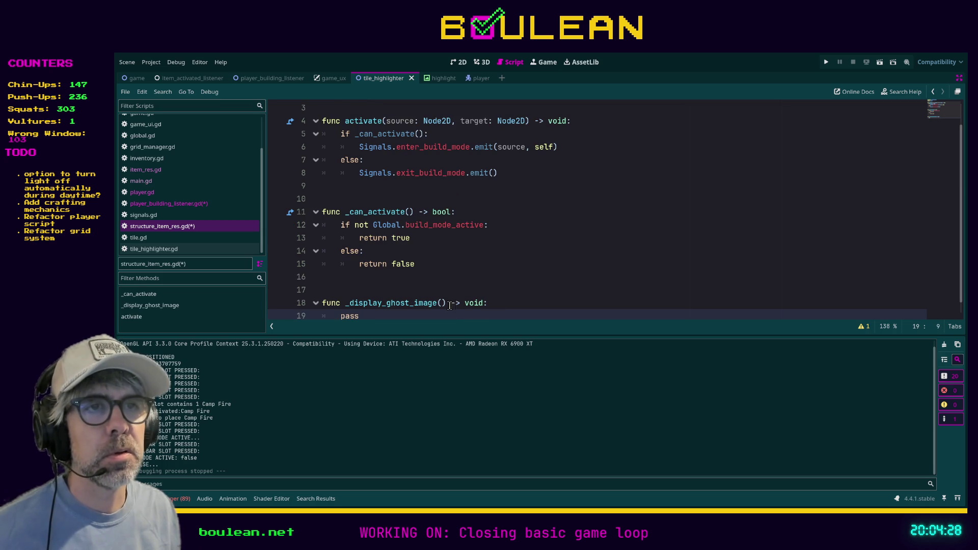
{"action": "left_click_drag", "start_coordinate": [447, 305], "coordinate": [346, 303]}
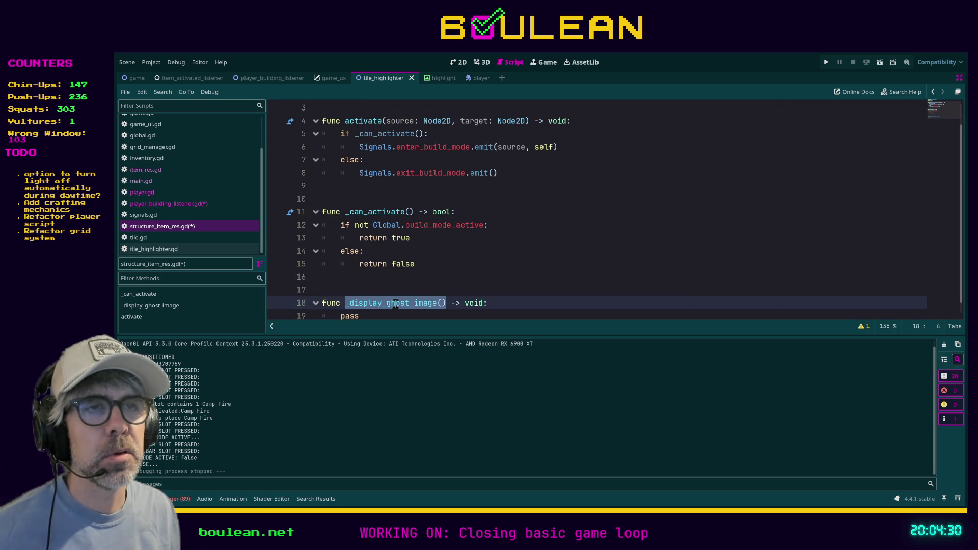
{"action": "scroll", "coordinate": [404, 267], "scroll_direction": "up", "scroll_amount": 2}
Step: Insert a _display_ghost_image(source) call under the enter_build_mode emit in activate()
{"action": "left_click", "coordinate": [583, 173]}
{"action": "key", "text": "Return"}
{"action": "type", "text": "_display_ghost_image("}
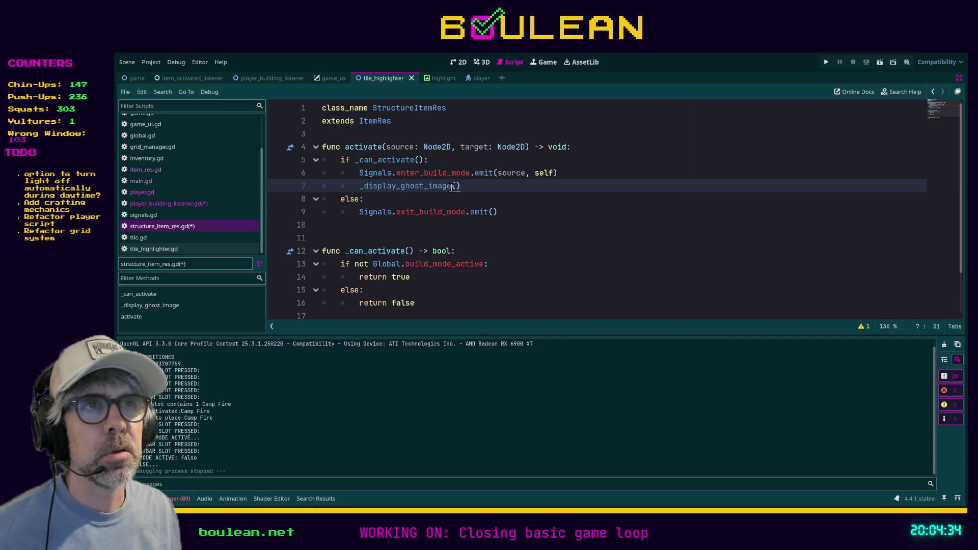
{"action": "type", "text": "source"}
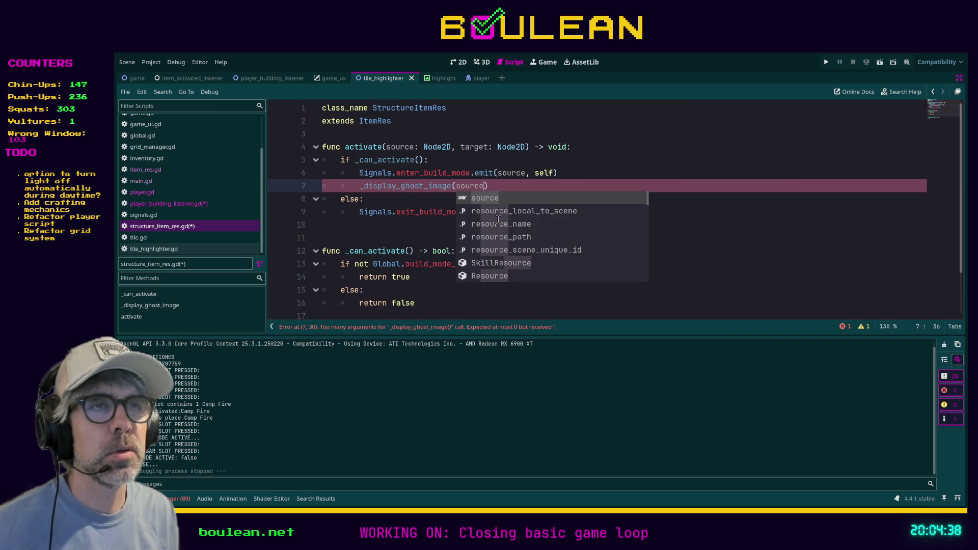
Step: Give the stub the typed parameter source: Node2D
{"action": "scroll", "coordinate": [428, 300], "scroll_direction": "down", "scroll_amount": 2}
{"action": "left_click", "coordinate": [441, 290]}
{"action": "type", "text": "source"}
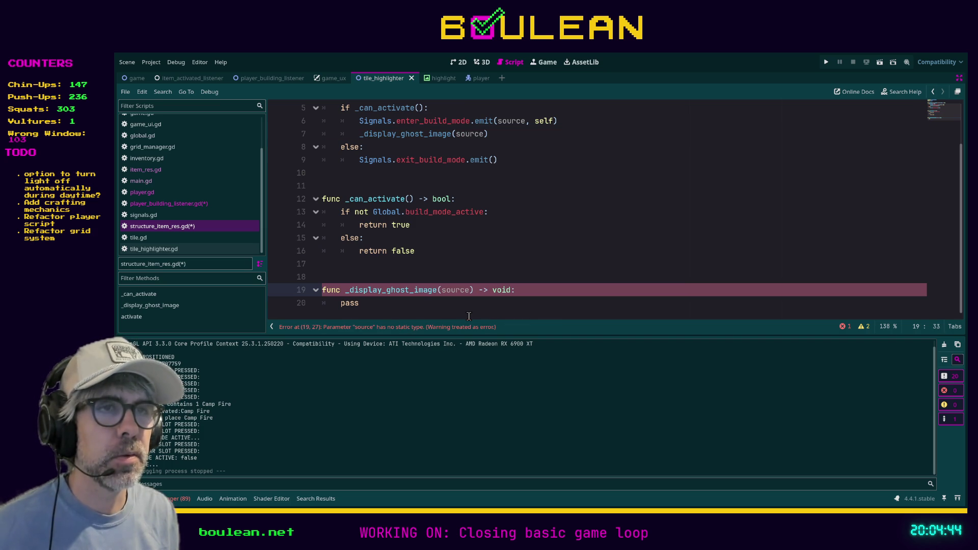
{"action": "type", "text": ":"}
{"action": "scroll", "coordinate": [450, 255], "scroll_direction": "up", "scroll_amount": 2}
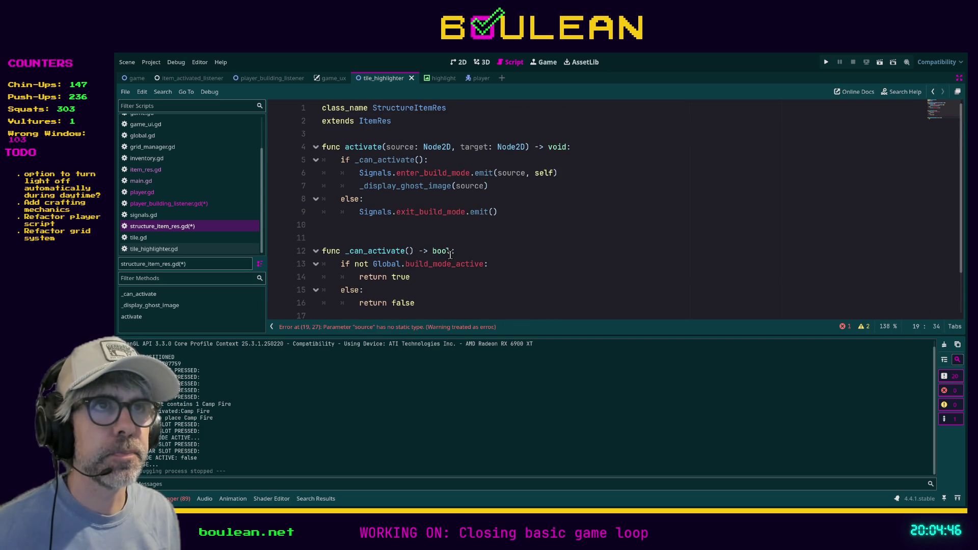
{"action": "scroll", "coordinate": [450, 255], "scroll_direction": "down", "scroll_amount": 2}
{"action": "type", "text": "Node2D) -> void:"}
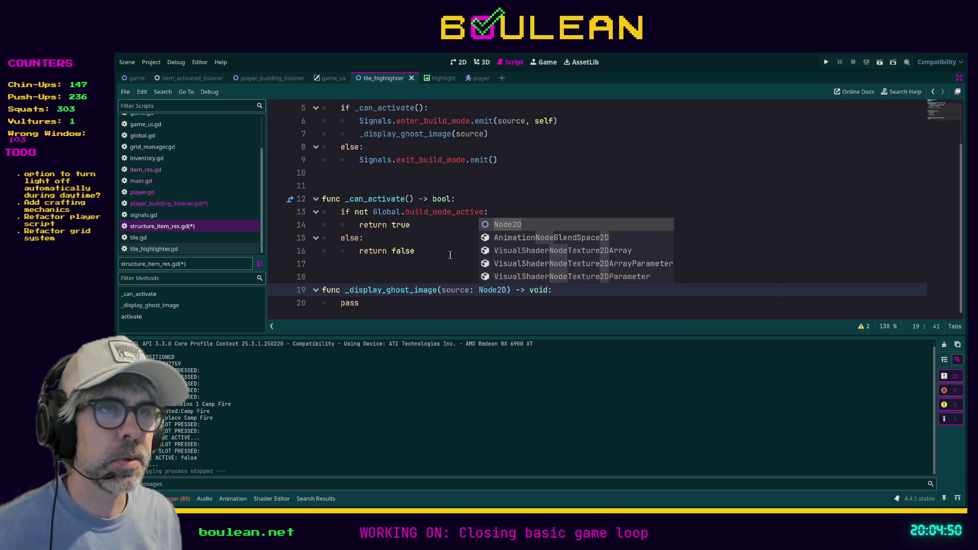
{"action": "left_click", "coordinate": [355, 303]}
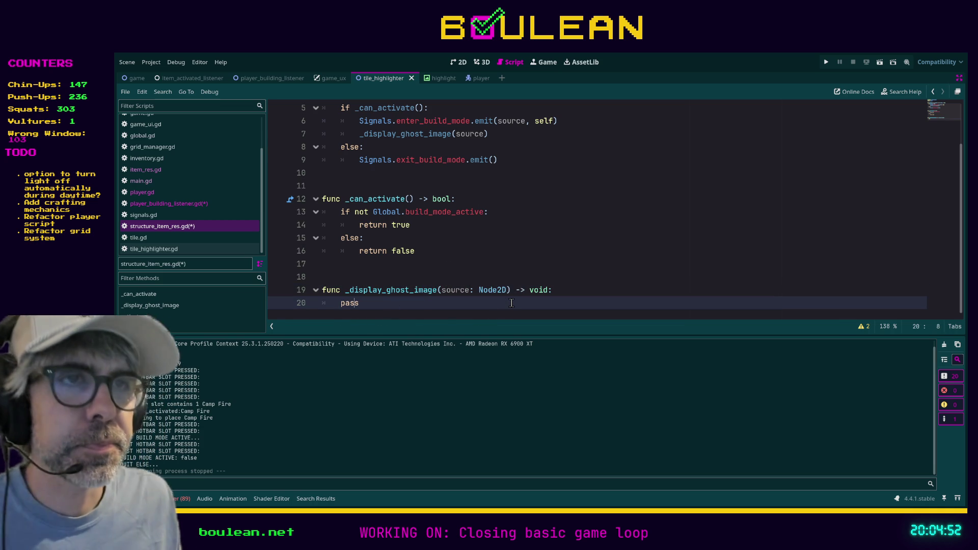
{"action": "double_click", "coordinate": [392, 298]}
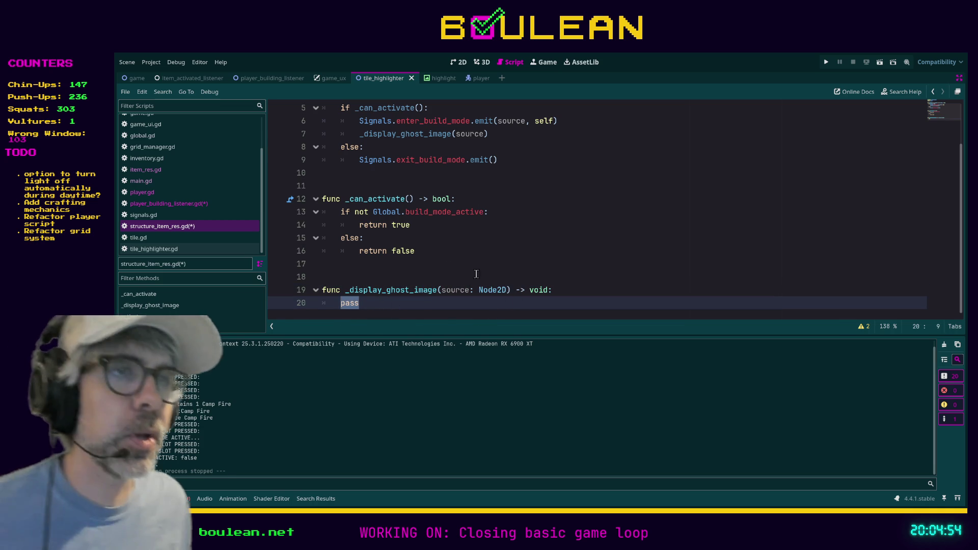
{"action": "left_click", "coordinate": [491, 289]}
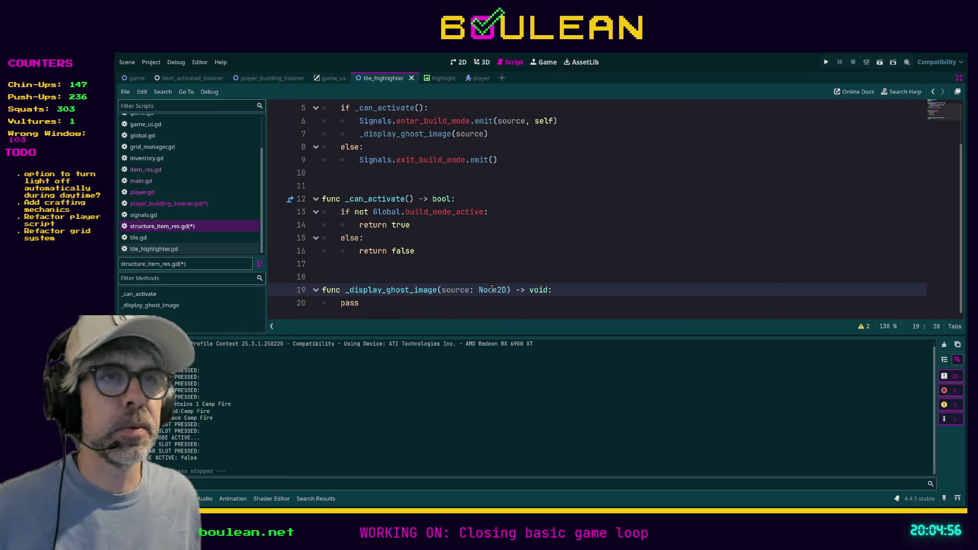
{"action": "double_click", "coordinate": [358, 306]}
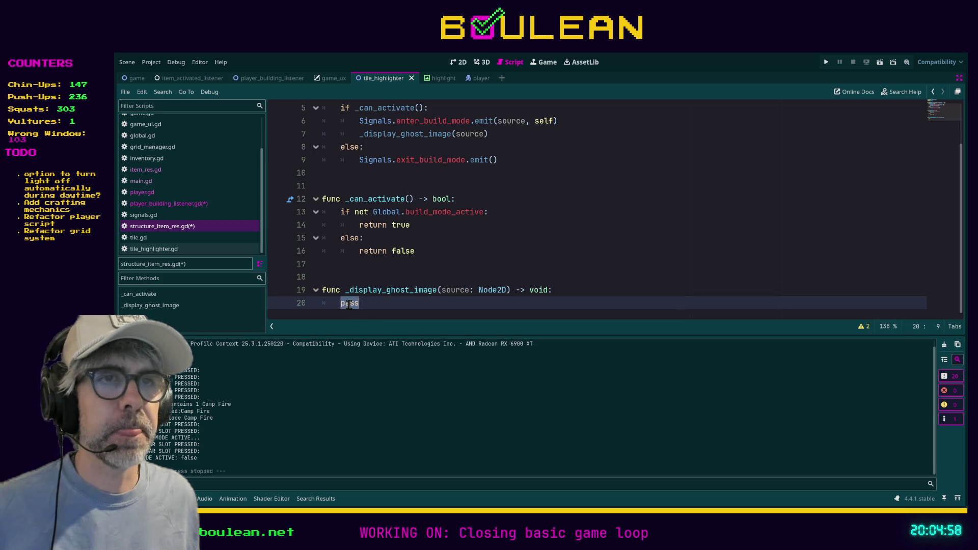
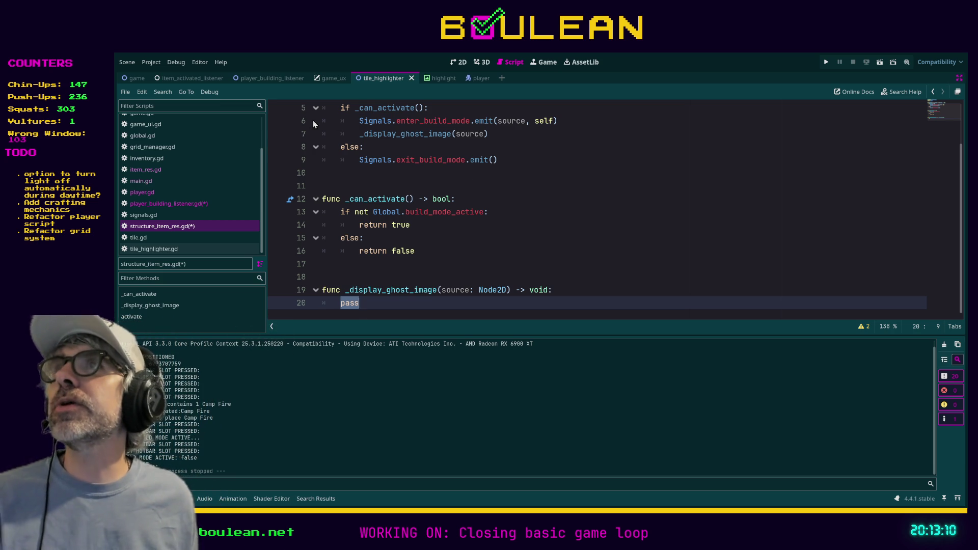
Step: Save the edited scripts, including structure_item_res.gd, and relaunch the game with F5
{"action": "left_click", "coordinate": [503, 238]}
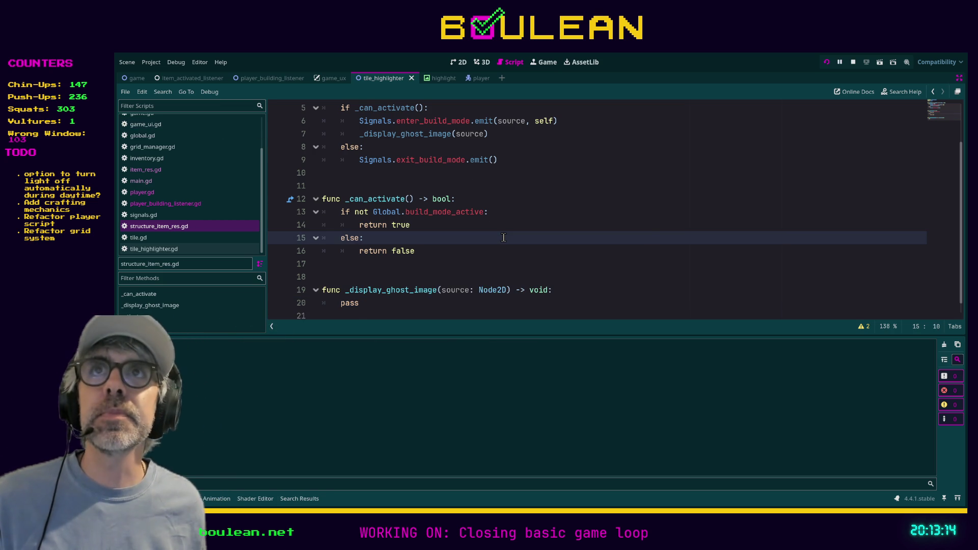
{"action": "key", "text": "F5"}
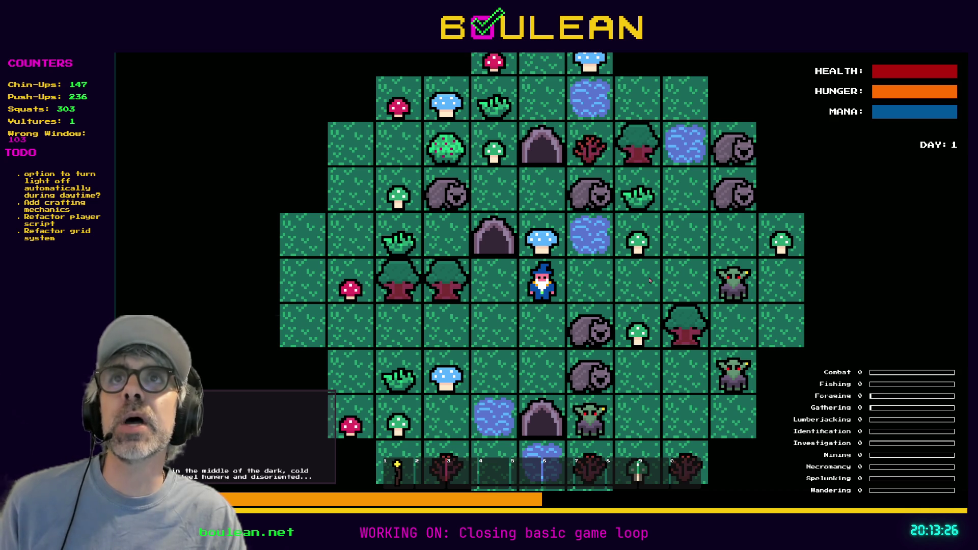
Step: Toggle the crafting list, open the debug panel, and advance the clock 8h then 2h to 22:00
{"action": "key", "text": "c"}
{"action": "key", "text": "c"}
{"action": "key", "text": "grave"}
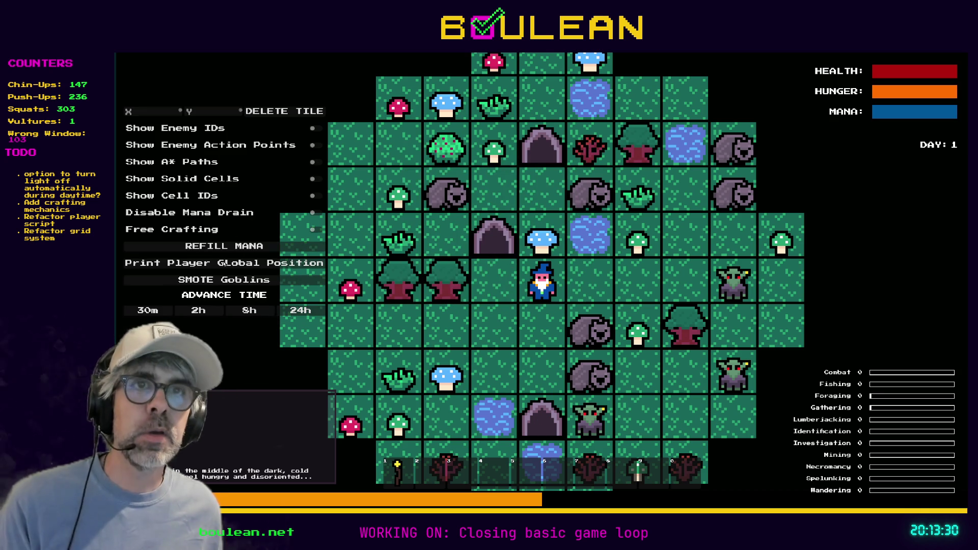
{"action": "left_click", "coordinate": [248, 310]}
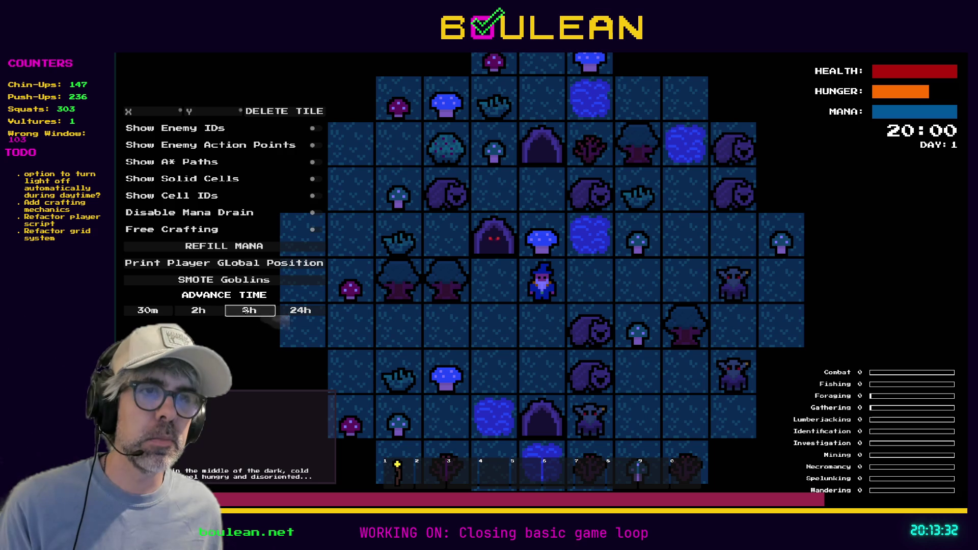
{"action": "left_click", "coordinate": [199, 312]}
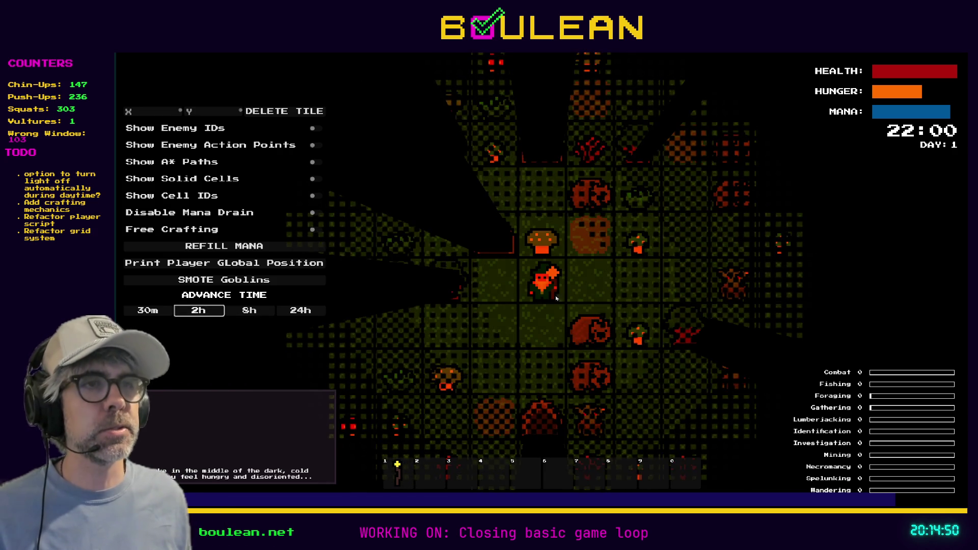
Step: Step the player one tile left and back right on the darkened night map
{"action": "key", "text": "Left"}
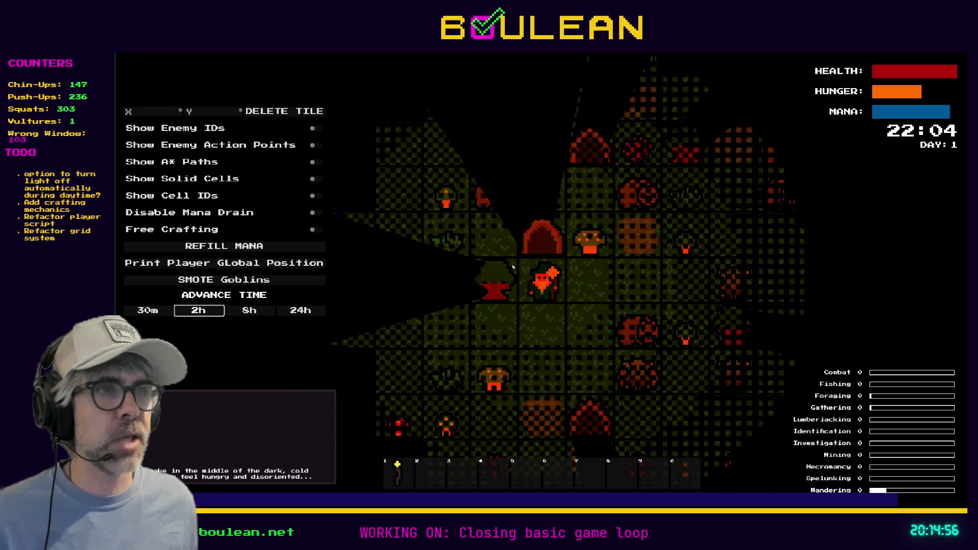
{"action": "key", "text": "Right"}
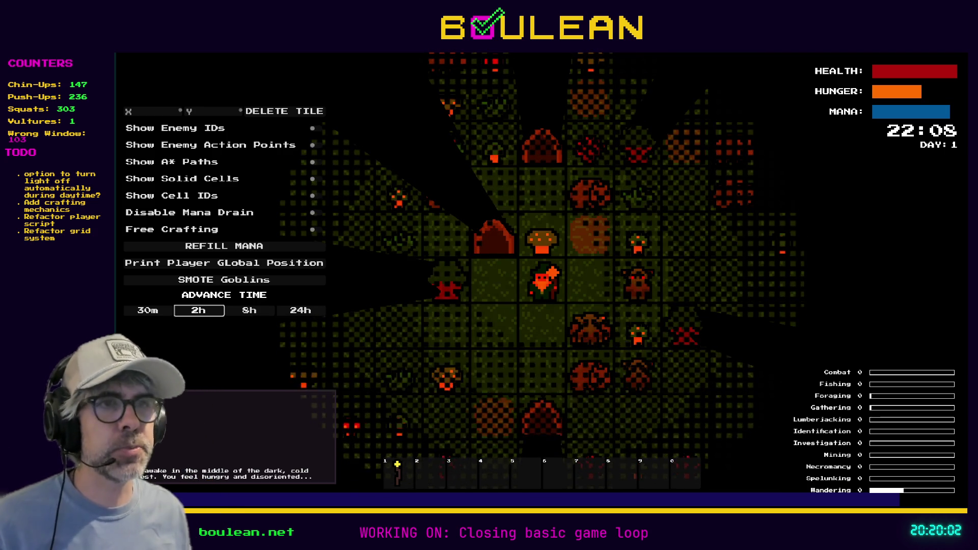
Step: Restart the game with F5 and walk the wizard down and right across the map
{"action": "key", "text": "F5"}
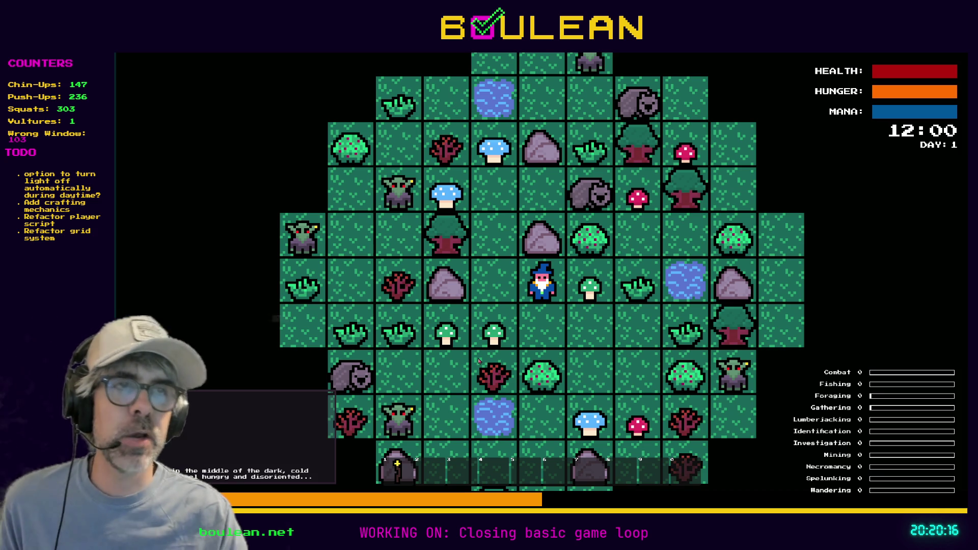
{"action": "key", "text": "Down"}
{"action": "key", "text": "Right"}
{"action": "key", "text": "Right"}
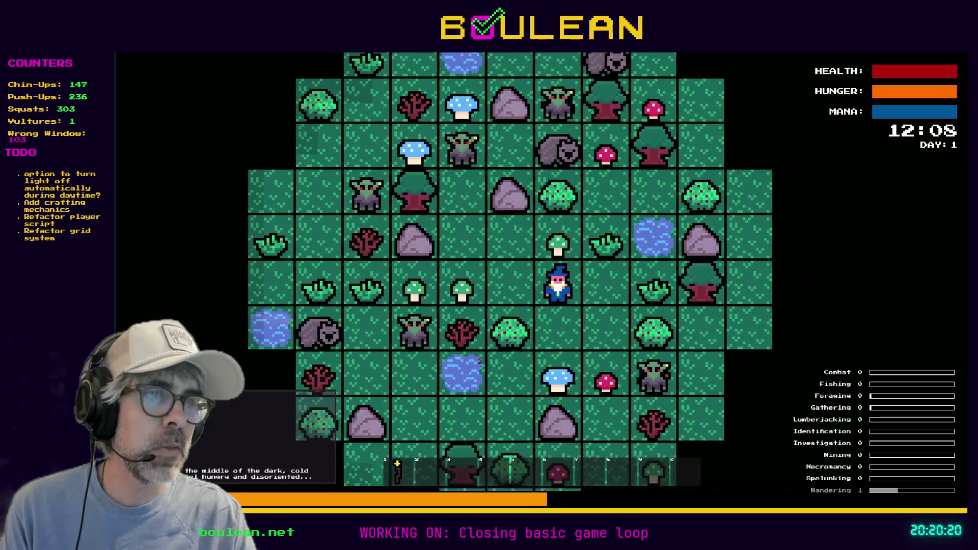
{"action": "key", "text": "Down"}
{"action": "key", "text": "Down"}
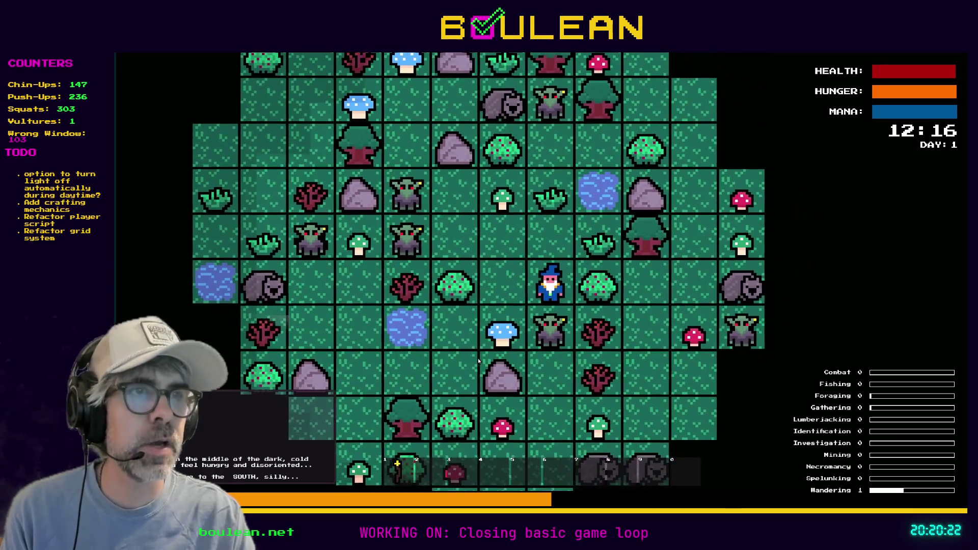
Step: Smite all goblins into mushrooms from the debug panel, then reset onto a fresh map
{"action": "key", "text": "grave"}
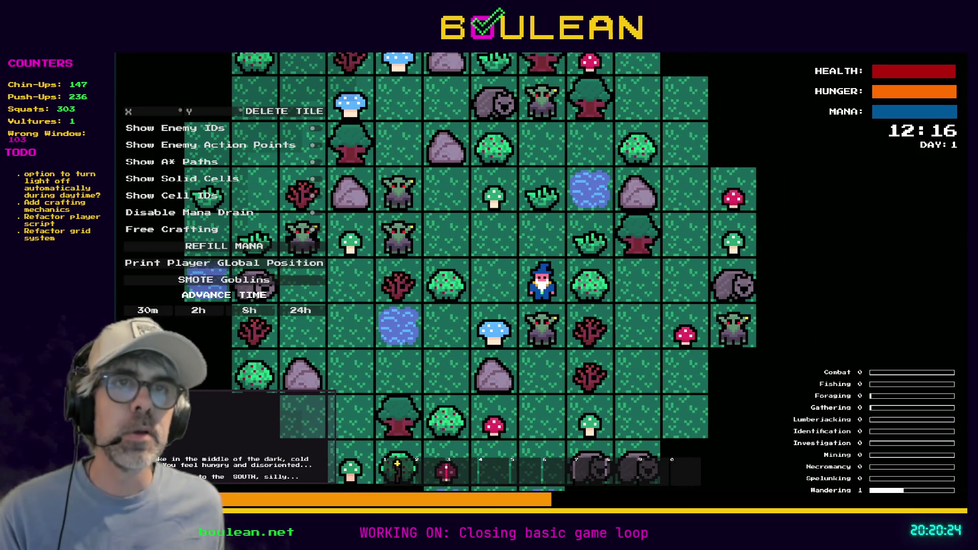
{"action": "left_click", "coordinate": [224, 279]}
{"action": "key", "text": "Down"}
{"action": "key", "text": "Down"}
{"action": "key", "text": "Down"}
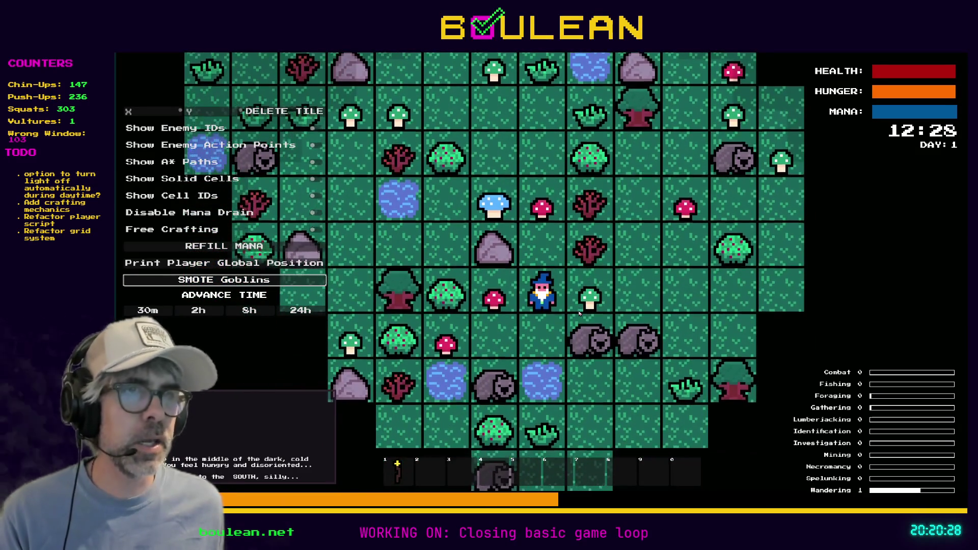
{"action": "key", "text": "r"}
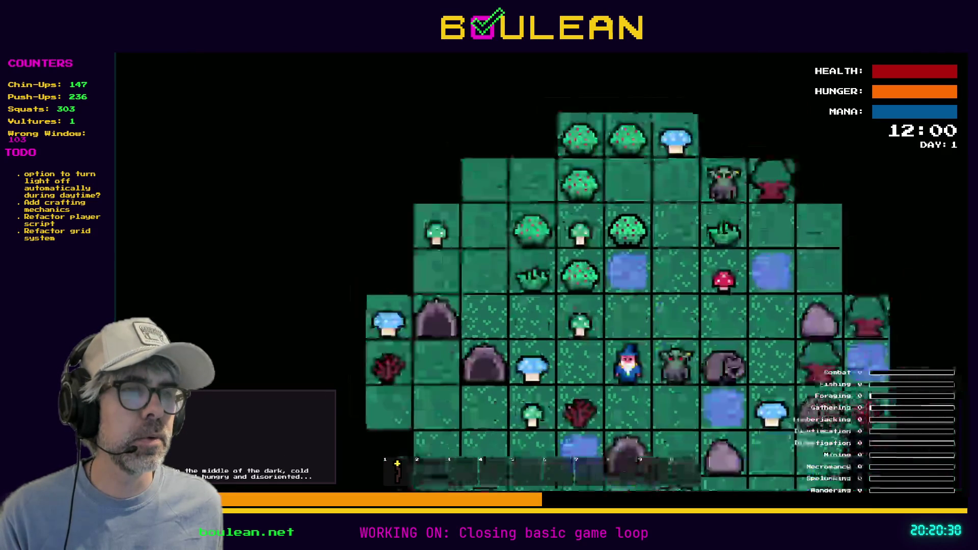
Step: Walk the wizard a few tiles left and down across the fresh map
{"action": "key", "text": "Down"}
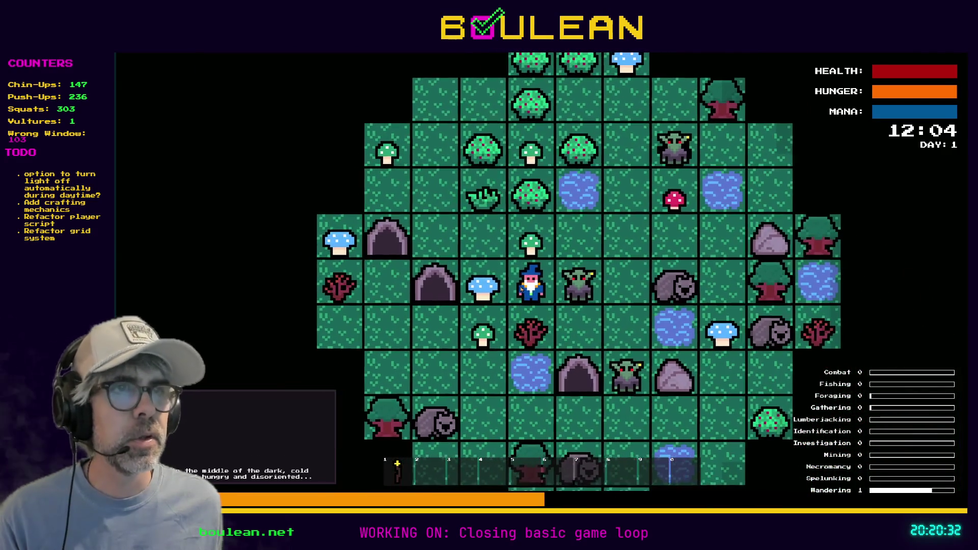
{"action": "key", "text": "Left"}
{"action": "key", "text": "Right"}
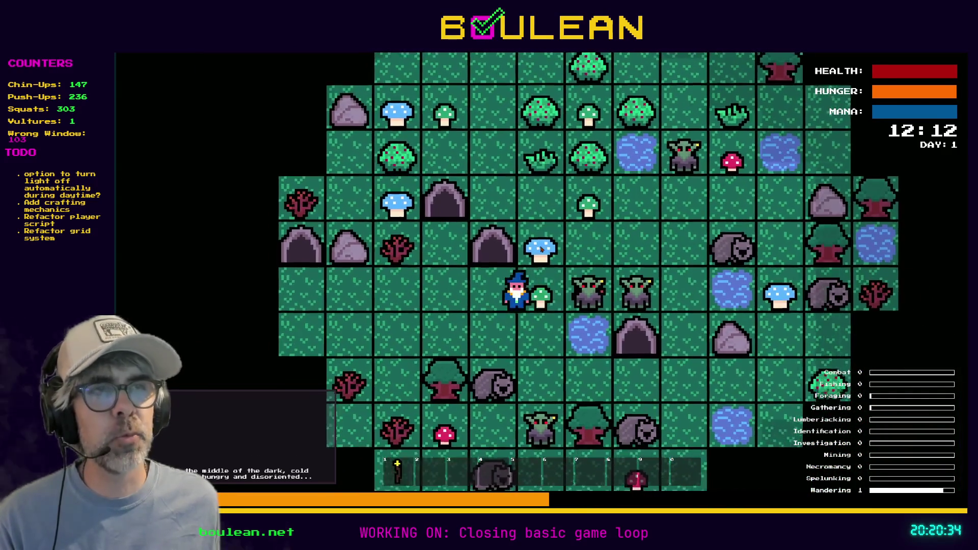
{"action": "key", "text": "Left"}
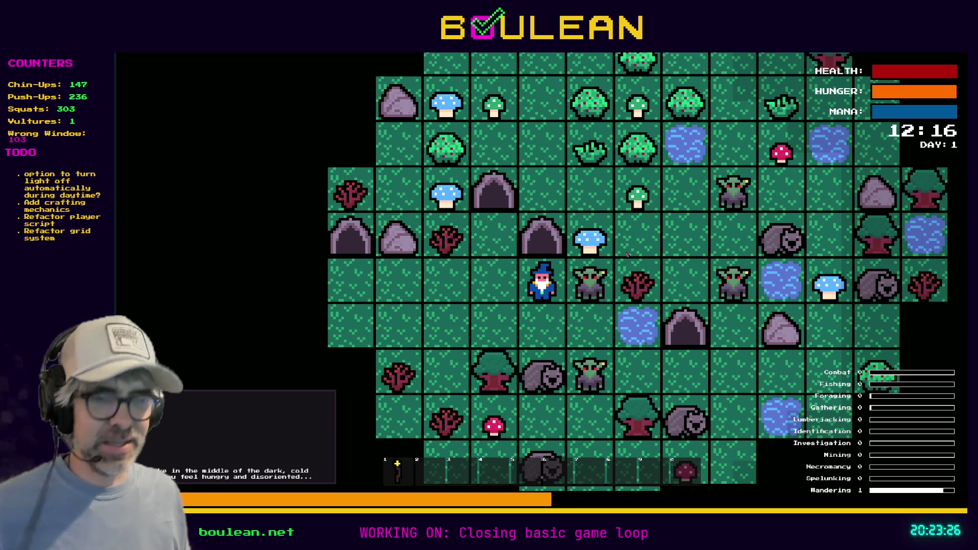
Step: Step the wizard one tile left and one tile down, then stop the running game
{"action": "key", "text": "Left"}
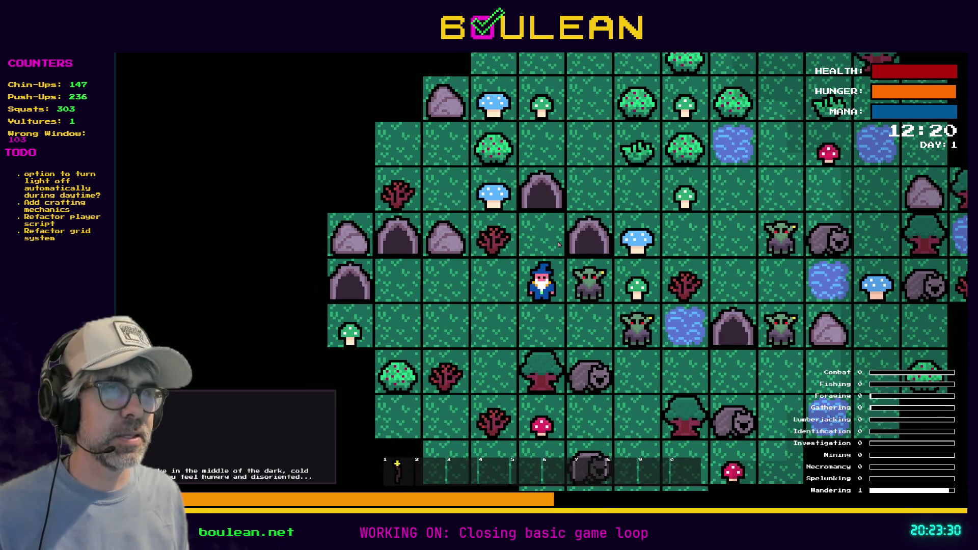
{"action": "key", "text": "Down"}
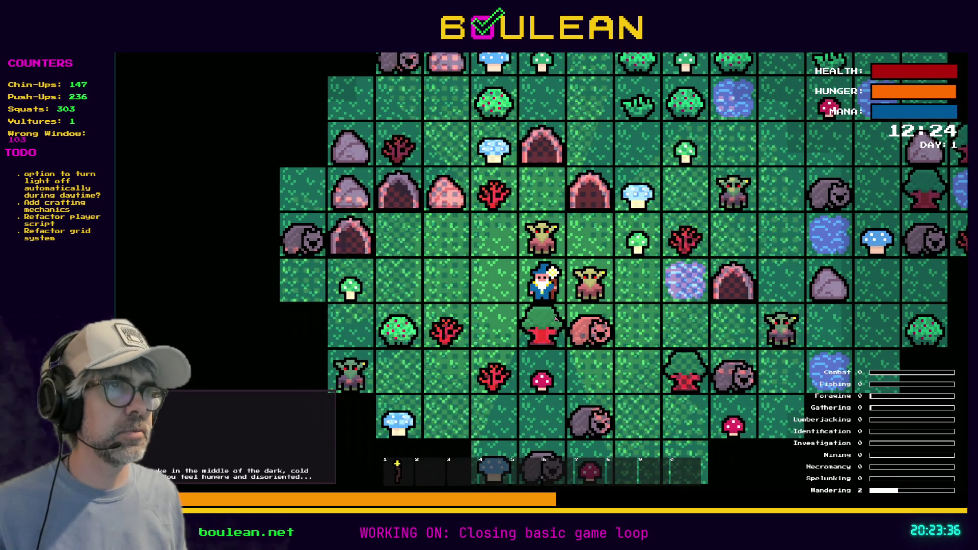
{"action": "key", "text": "F8"}
Step: Write the build-mode check in activate() and a _display_ghost_image(source) pass stub from line 17
{"action": "left_click", "coordinate": [581, 261]}
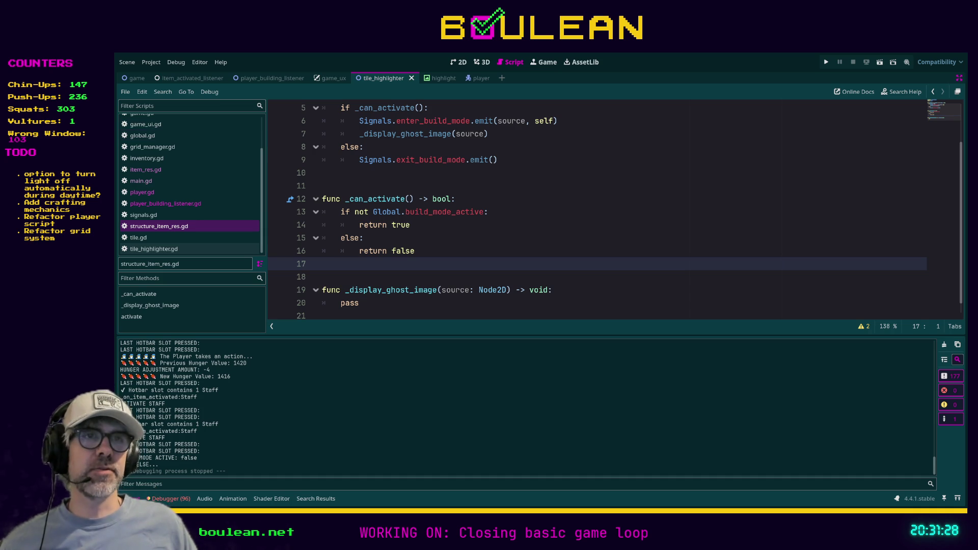
{"action": "left_click", "coordinate": [401, 282]}
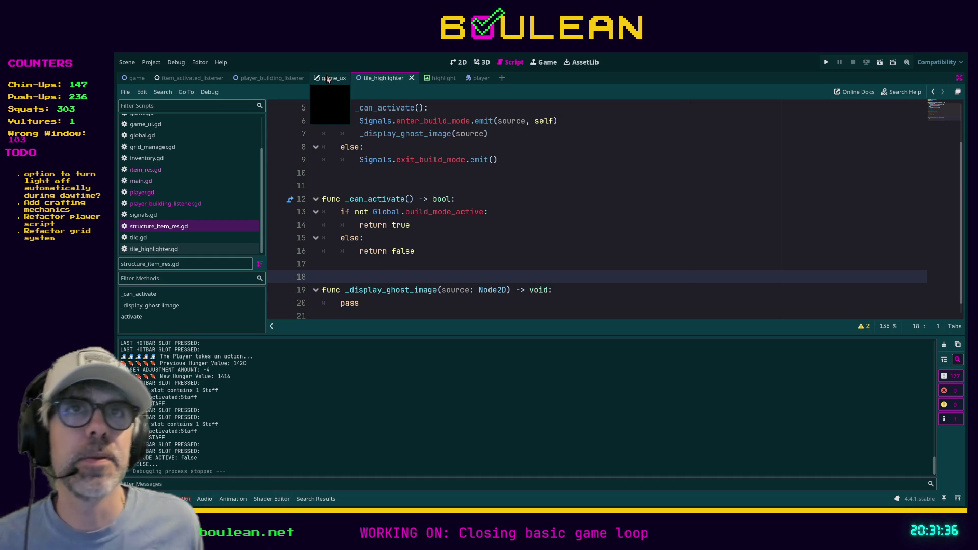
Step: Review the highlight and player scenes, hide the sprite frames panel, and return to tile_highlighter's 2D view
{"action": "left_click", "coordinate": [437, 78]}
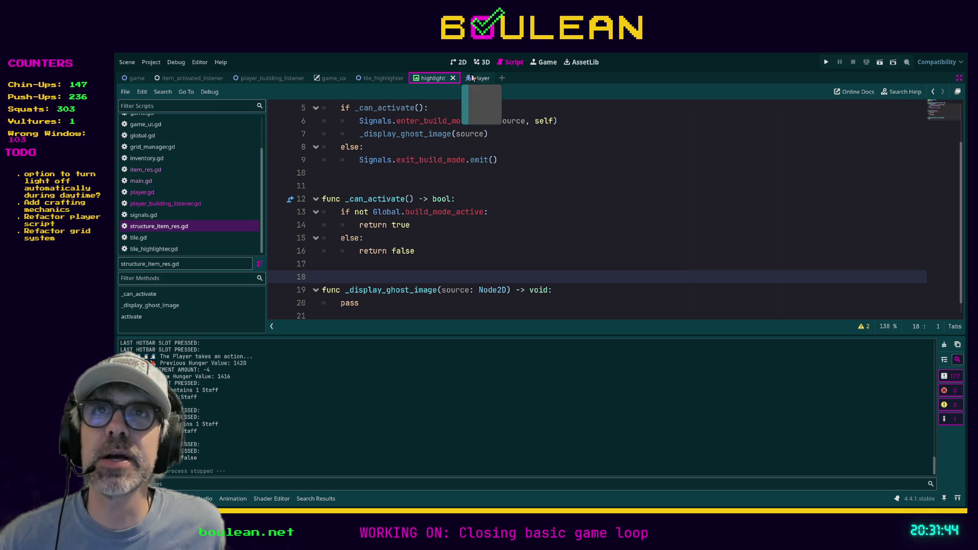
{"action": "left_click", "coordinate": [472, 77]}
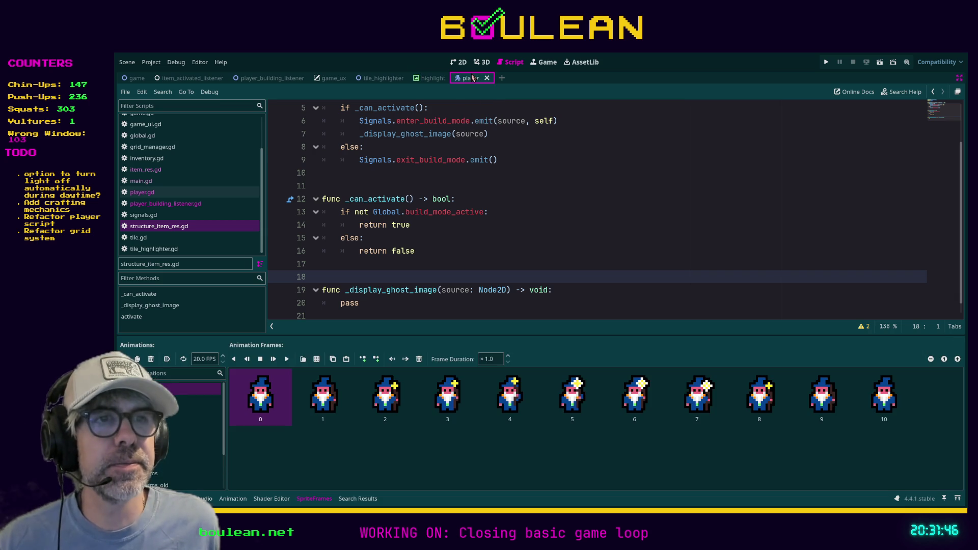
{"action": "left_click", "coordinate": [430, 79]}
{"action": "left_click", "coordinate": [397, 79]}
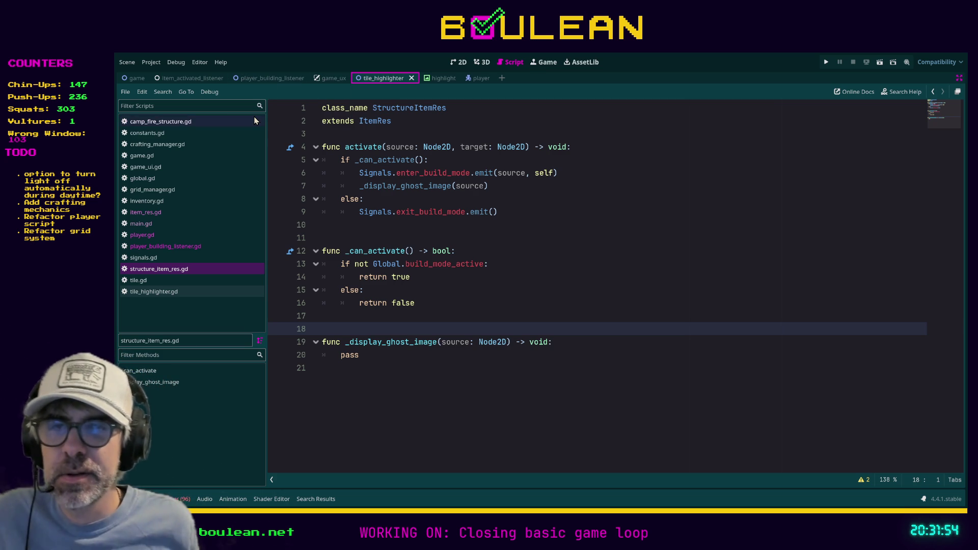
{"action": "left_click", "coordinate": [458, 62]}
Step: Back in the Script workspace, select the pass placeholder on line 20
{"action": "left_click", "coordinate": [510, 61]}
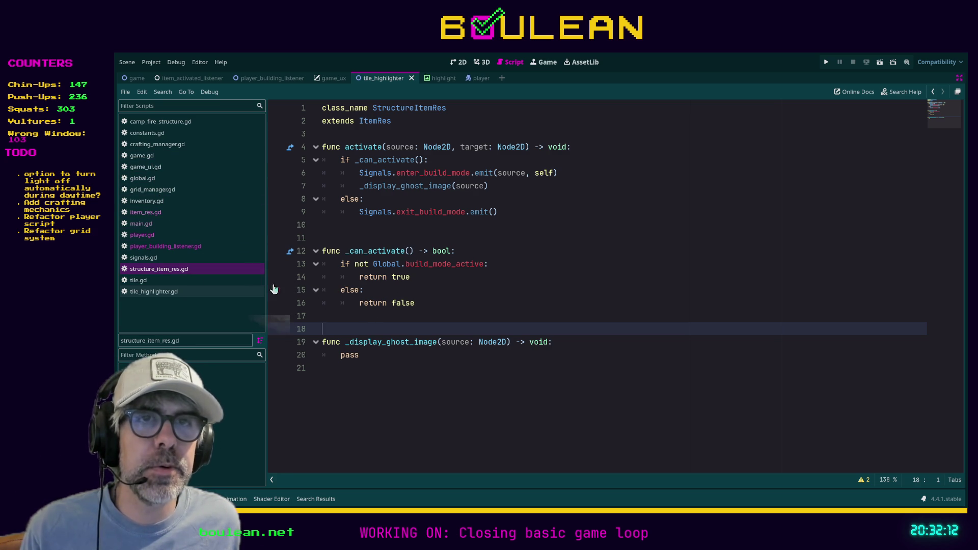
{"action": "left_click", "coordinate": [348, 355]}
{"action": "double_click", "coordinate": [348, 355]}
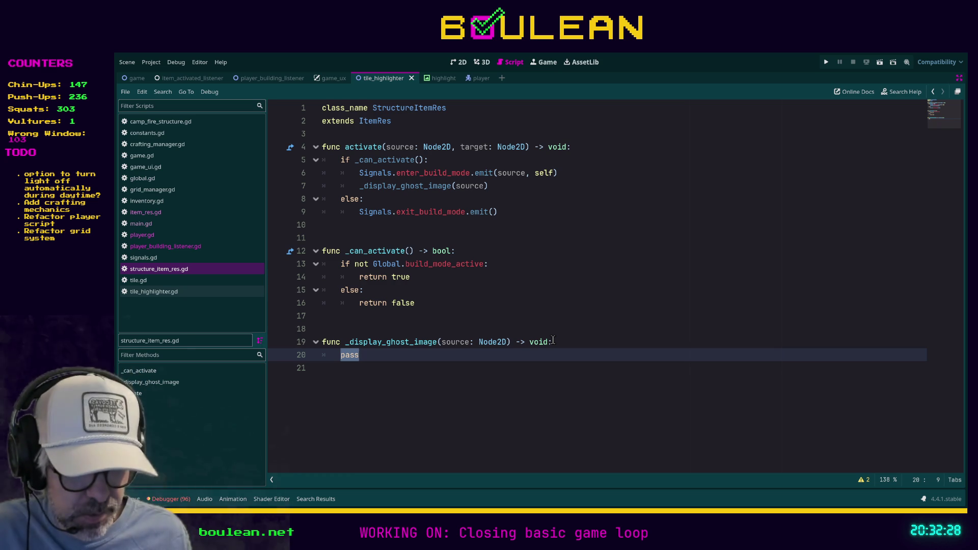
Step: Replace pass with 'var texture_rect: TextureRect = TextureRect.new()' and start a new line below
{"action": "type", "text": "var texture_rect: "}
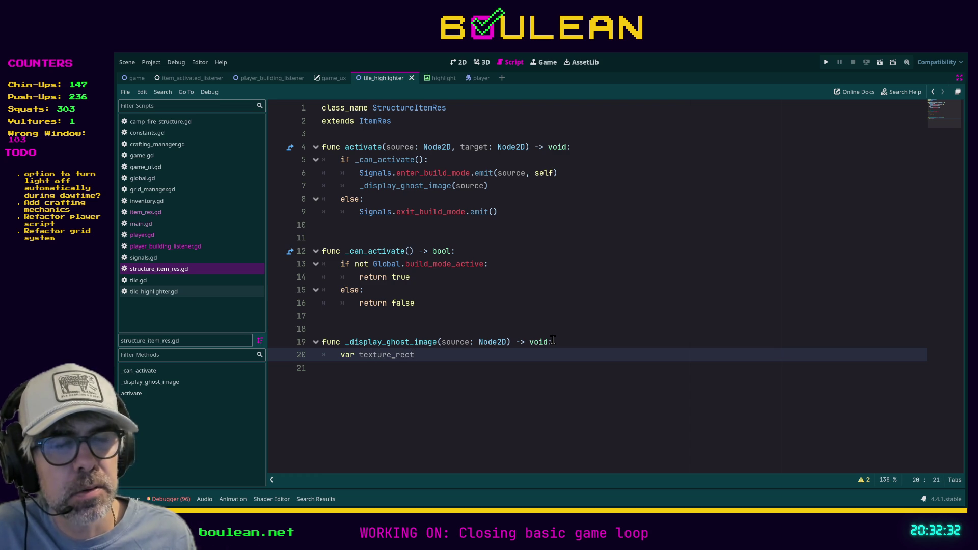
{"action": "type", "text": "Texture"}
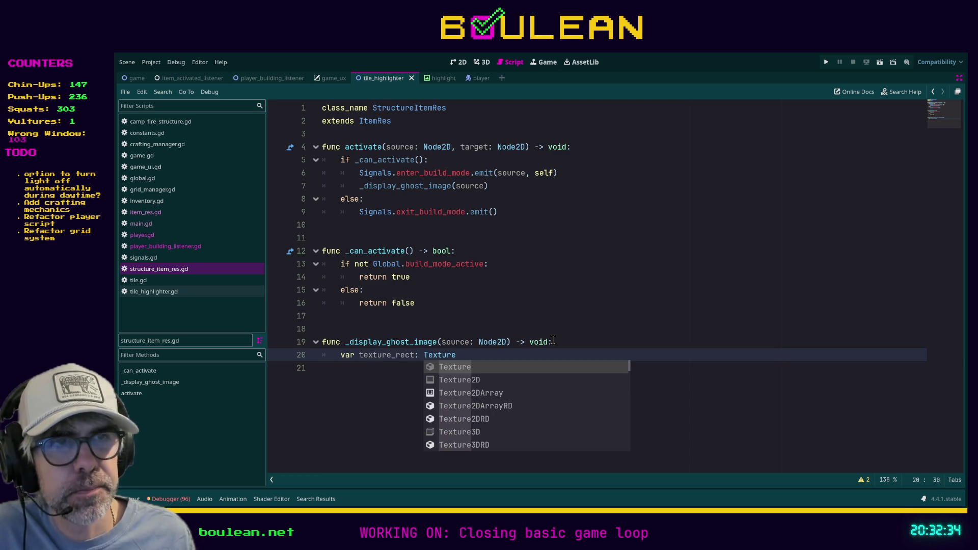
{"action": "key", "text": "Down"}
{"action": "key", "text": "Return"}
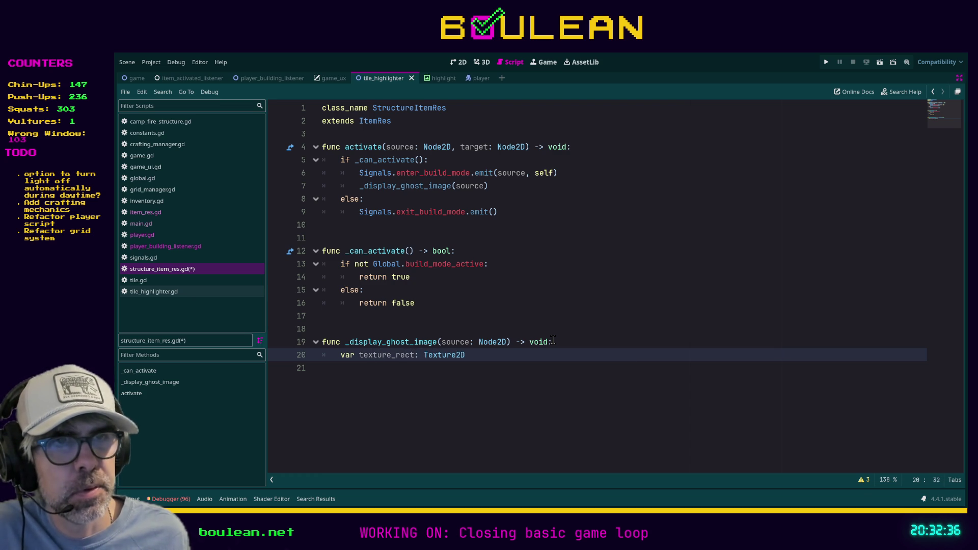
{"action": "key", "text": "BackSpace"}
{"action": "key", "text": "BackSpace"}
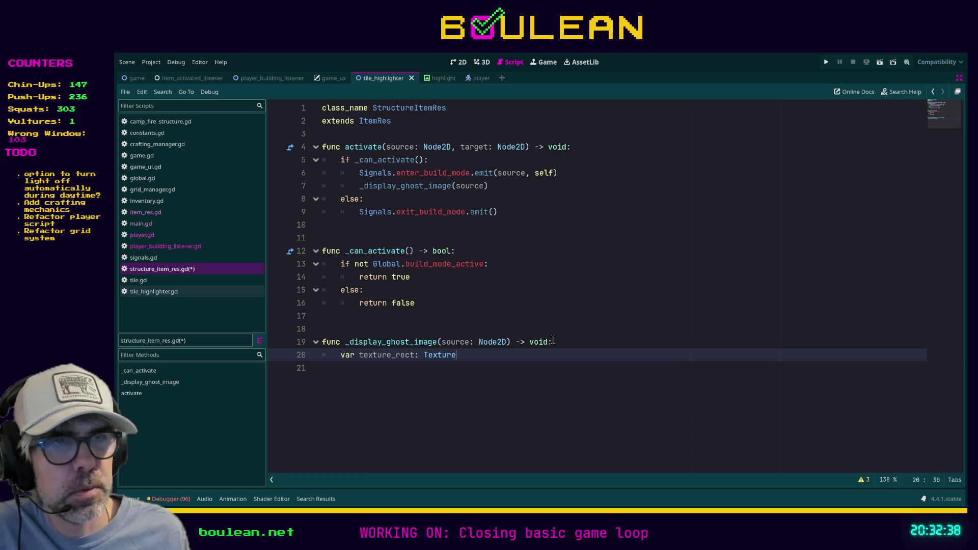
{"action": "type", "text": "R"}
{"action": "key", "text": "Return"}
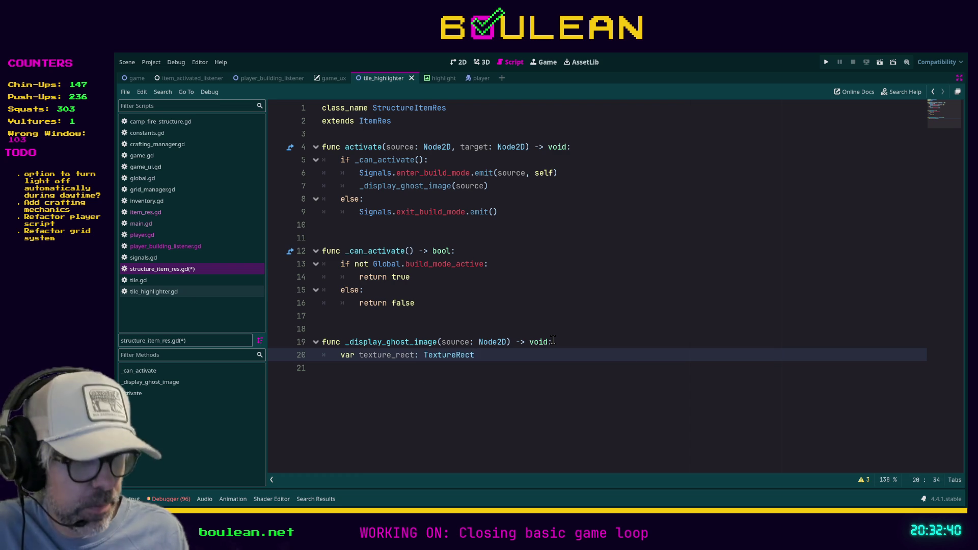
{"action": "type", "text": " = "}
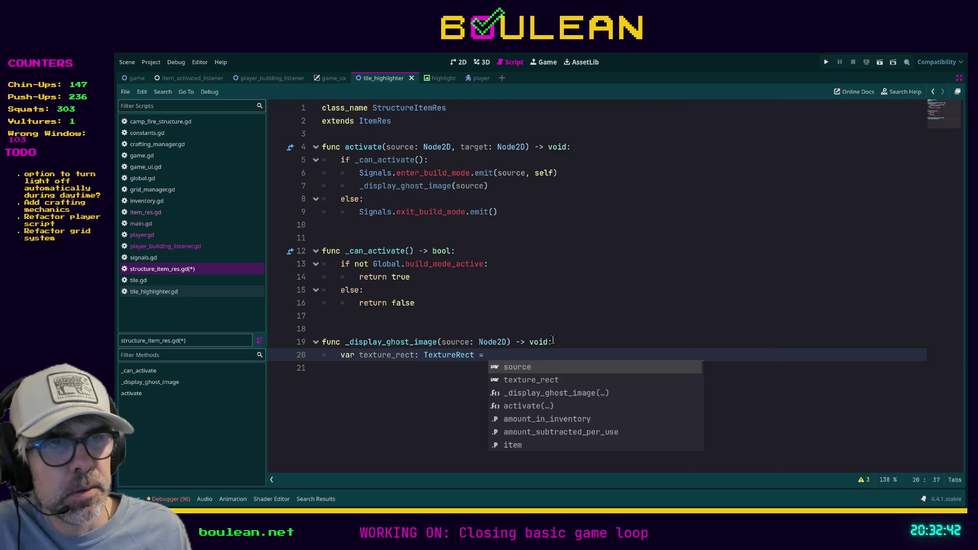
{"action": "type", "text": "TextureRec"}
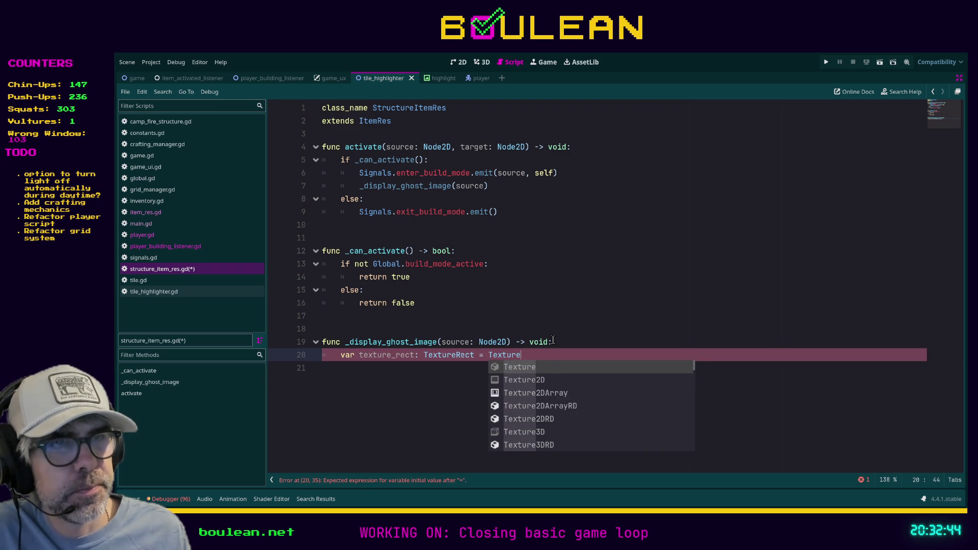
{"action": "type", "text": "t.new("}
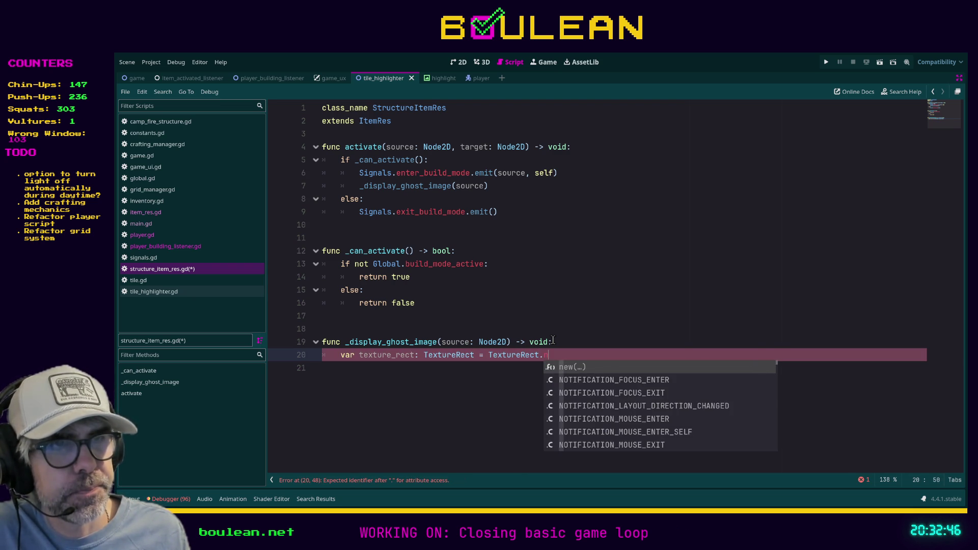
{"action": "key", "text": "Return"}
{"action": "key", "text": "Down"}
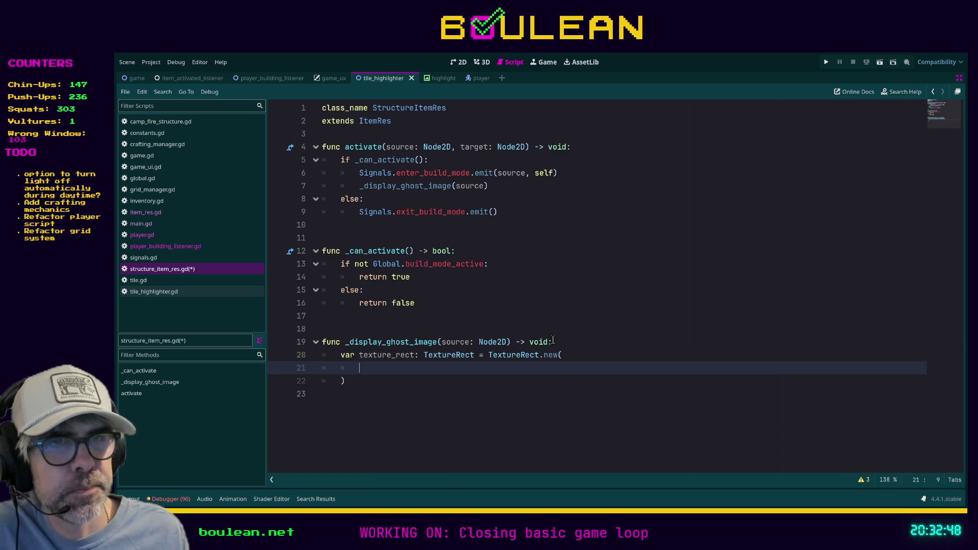
{"action": "key", "text": "Up"}
{"action": "key", "text": "End"}
{"action": "key", "text": "Return"}
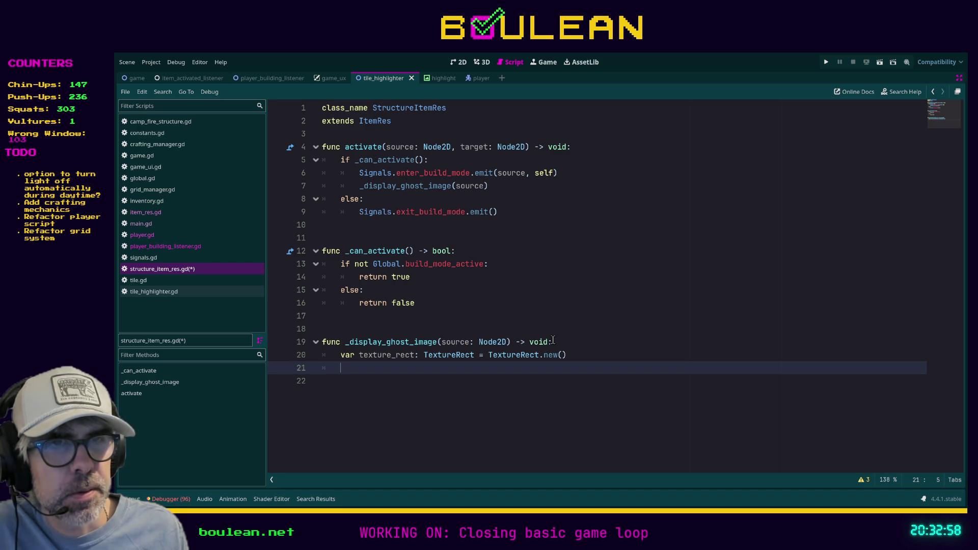
Step: Assign texture_rect.texture = texture and set texture_rect.position = source.global_position
{"action": "type", "text": "te"}
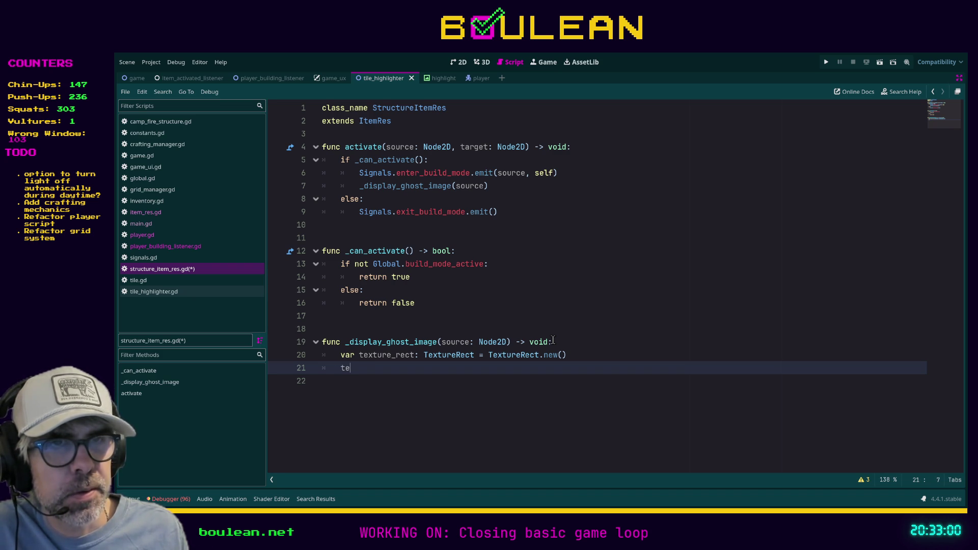
{"action": "type", "text": "xture_rect"}
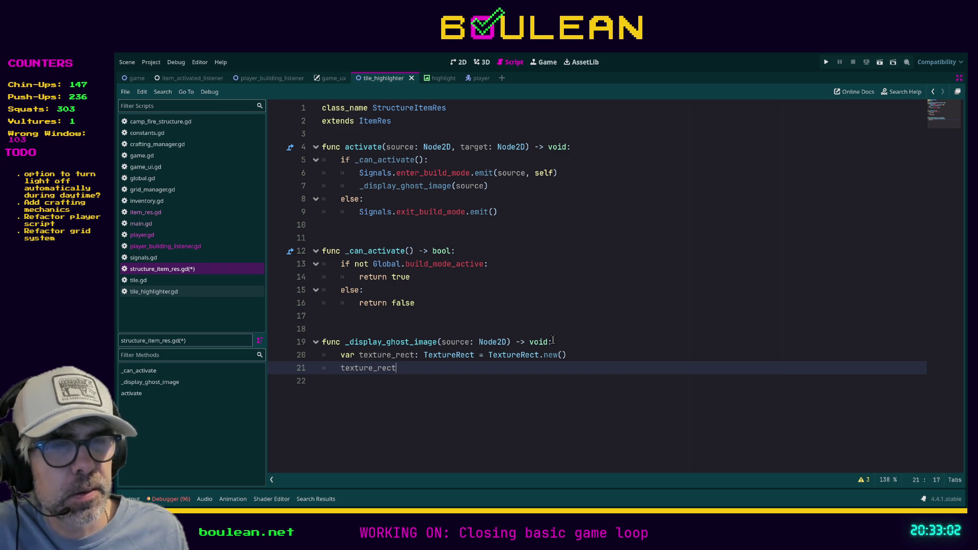
{"action": "type", "text": ".tex"}
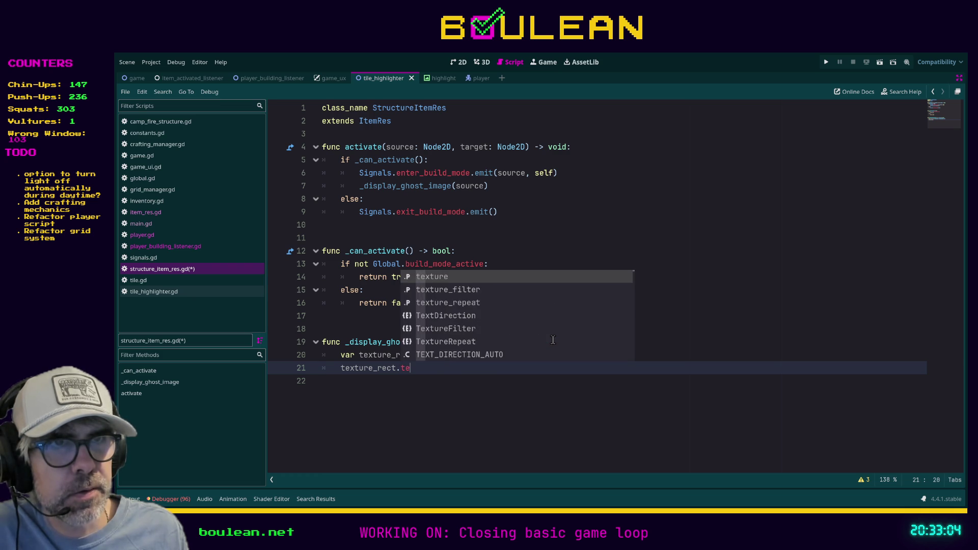
{"action": "key", "text": "Return"}
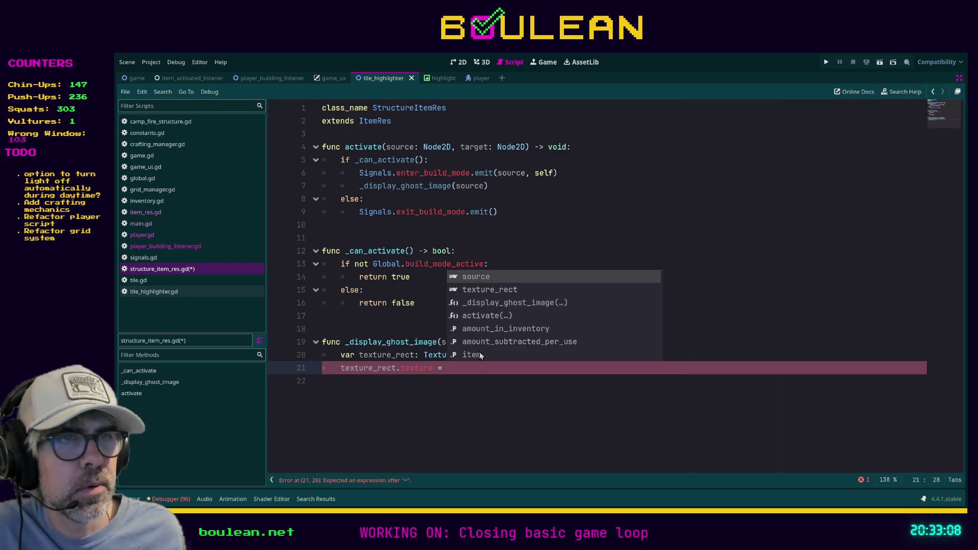
{"action": "key", "text": "Escape"}
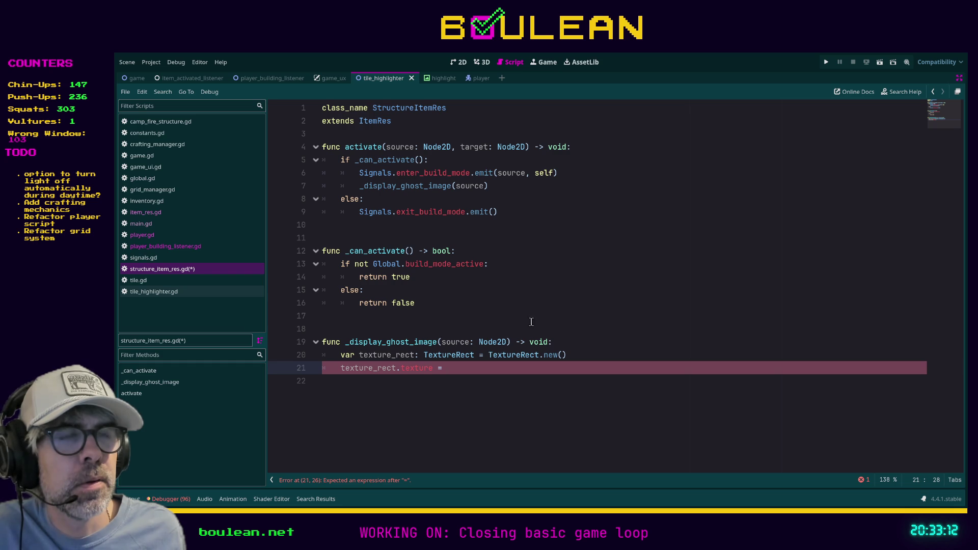
{"action": "type", "text": "texture"}
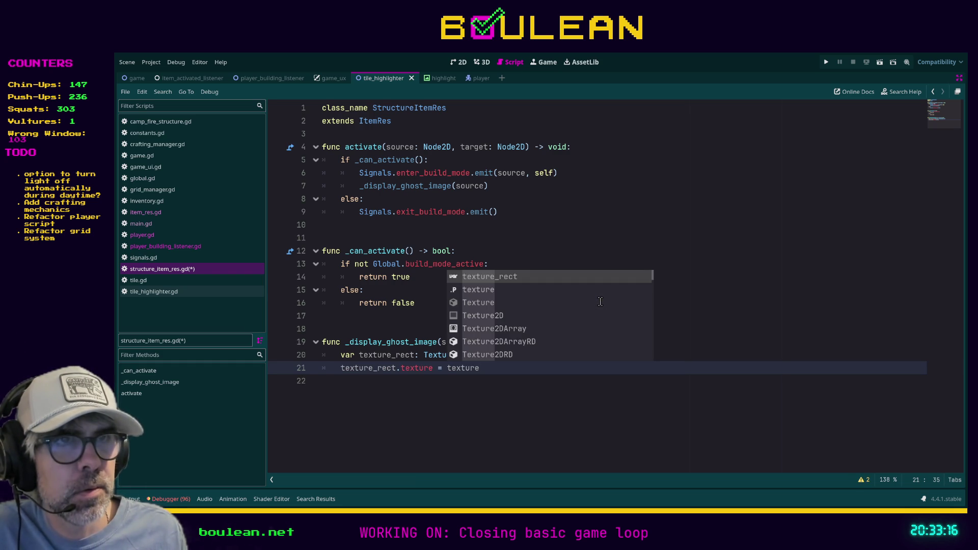
{"action": "key", "text": "Escape"}
{"action": "key", "text": "Return"}
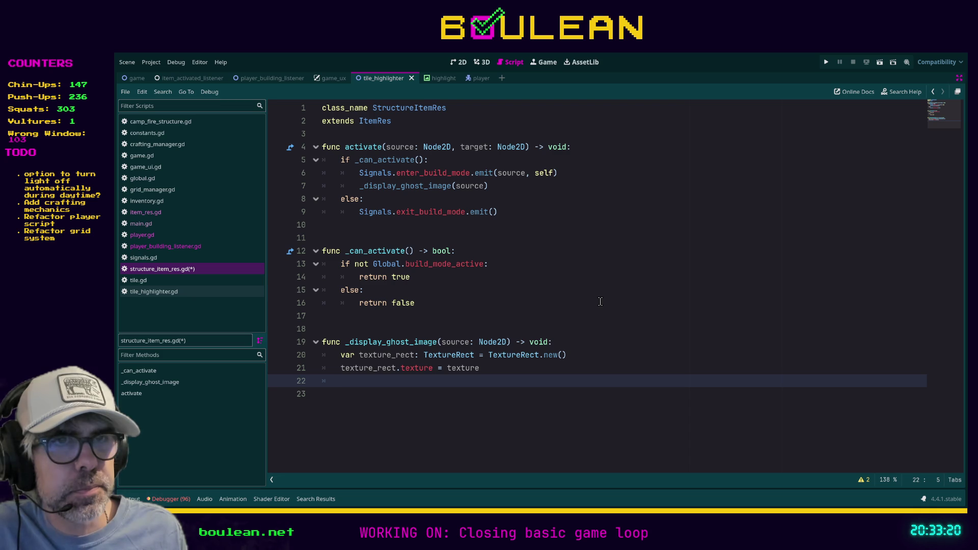
{"action": "type", "text": "te"}
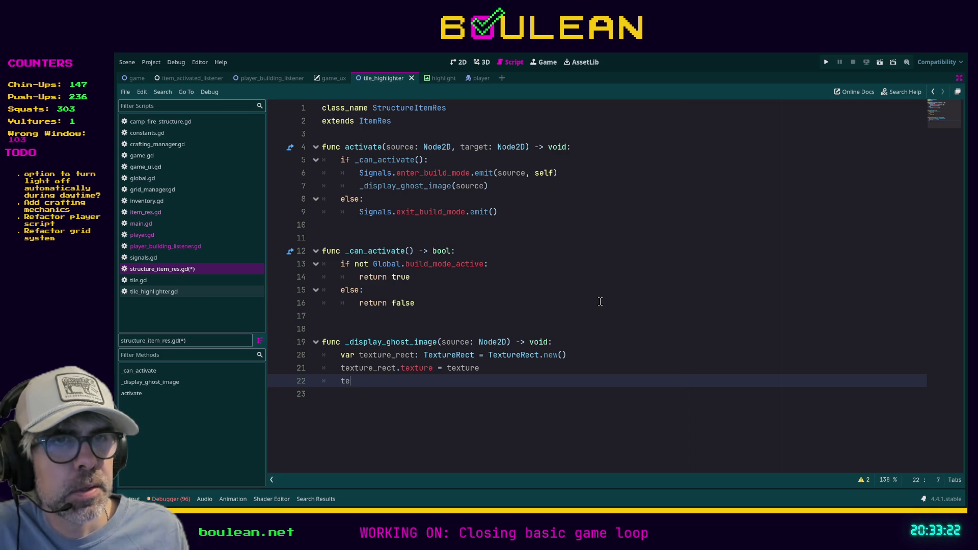
{"action": "type", "text": "xture_rect."}
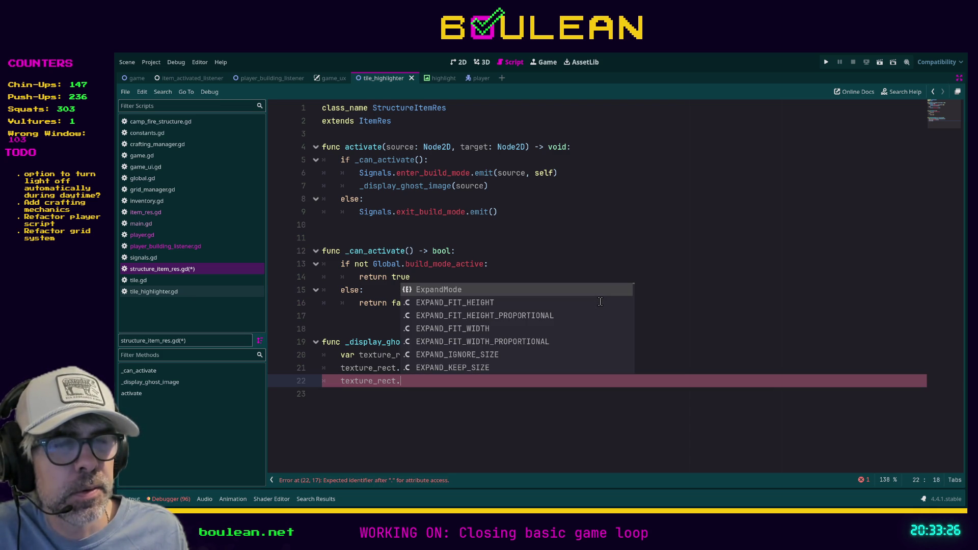
{"action": "type", "text": "position"}
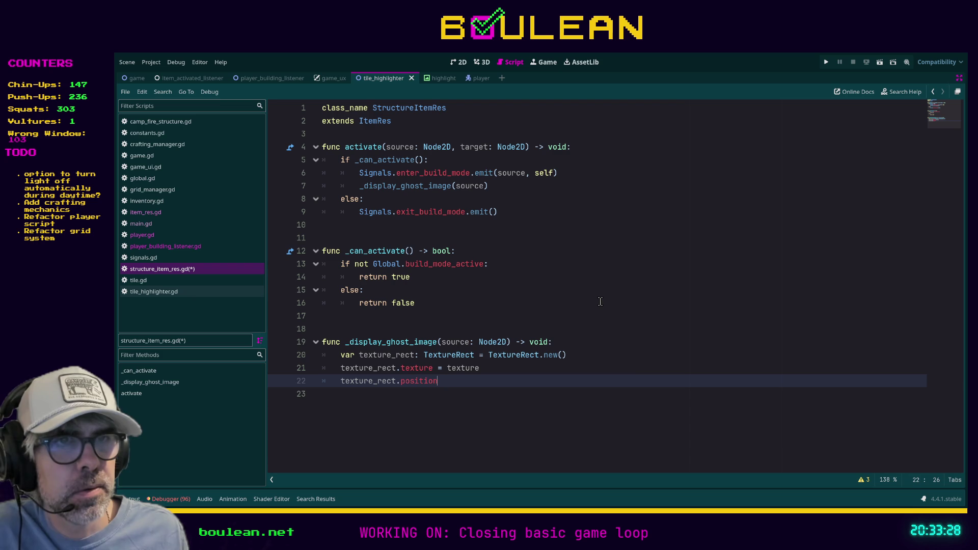
{"action": "type", "text": " = source"}
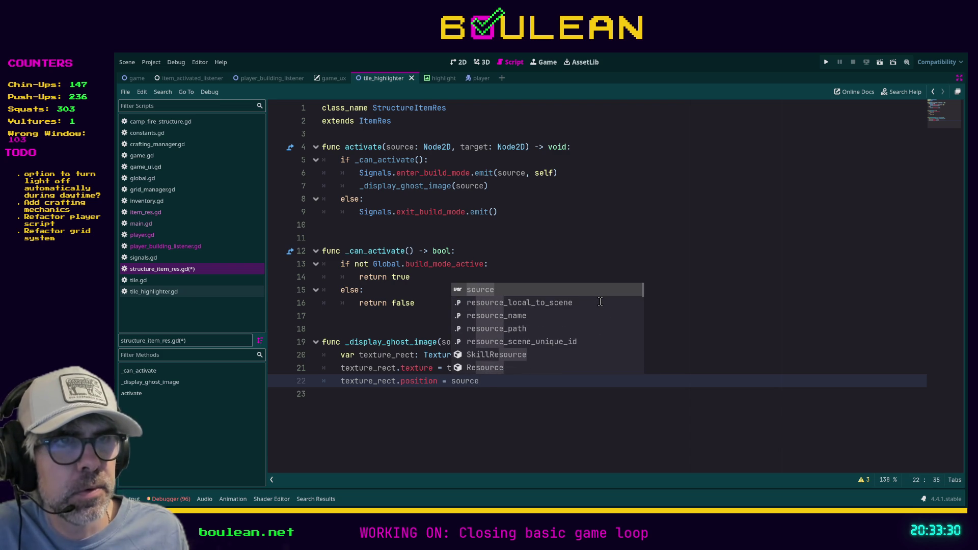
{"action": "type", "text": ".gl"}
{"action": "key", "text": "Return"}
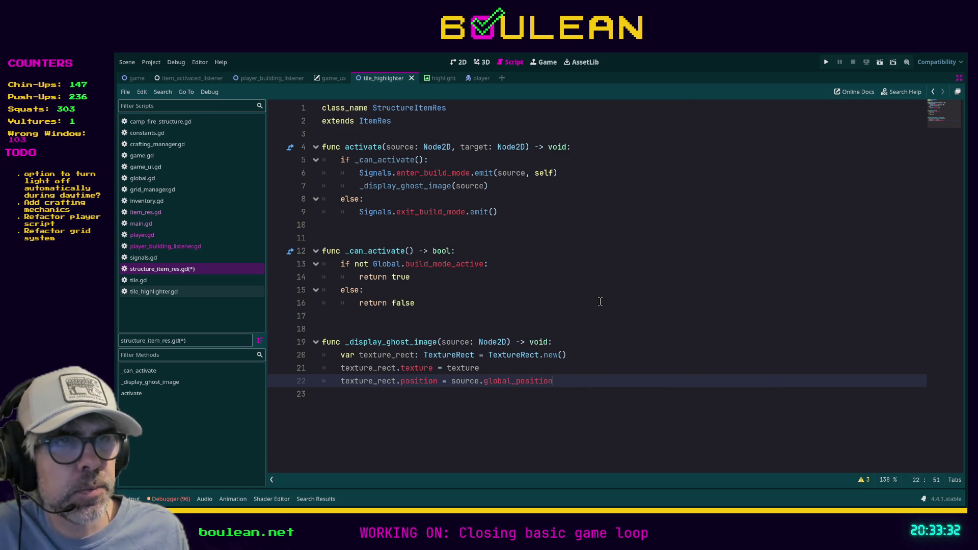
Step: Add the line add_child(texture_rect) and save structure_item_res.gd
{"action": "key", "text": "Return"}
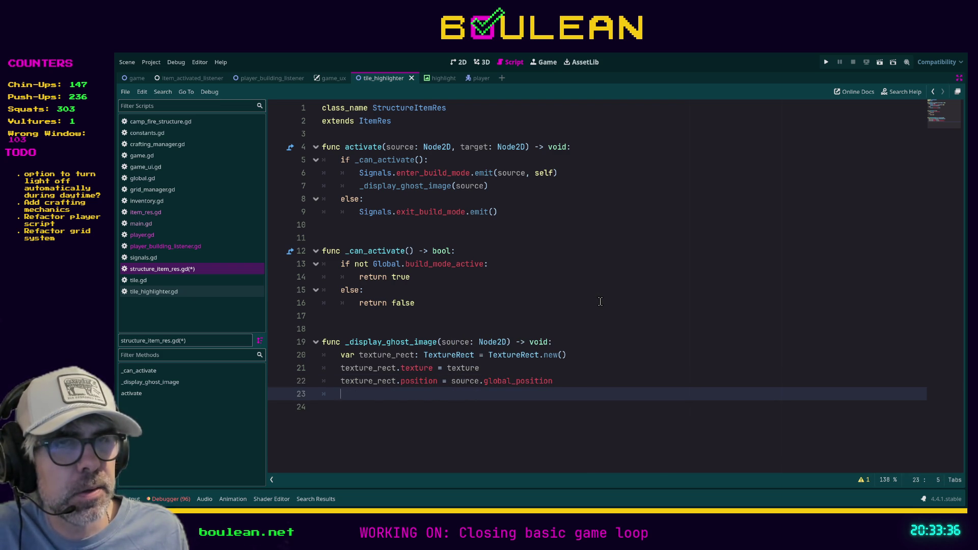
{"action": "type", "text": "add_child_texture_r"}
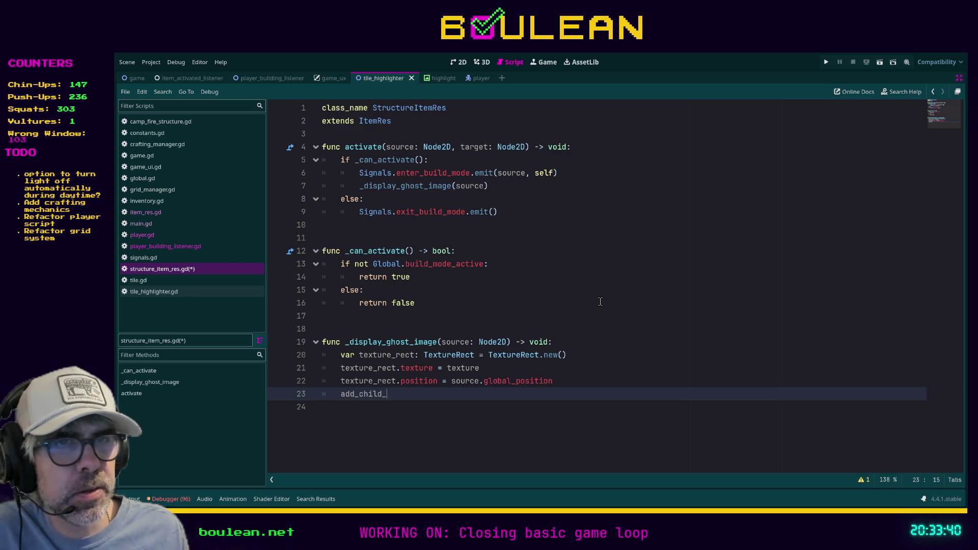
{"action": "type", "text": "ect"}
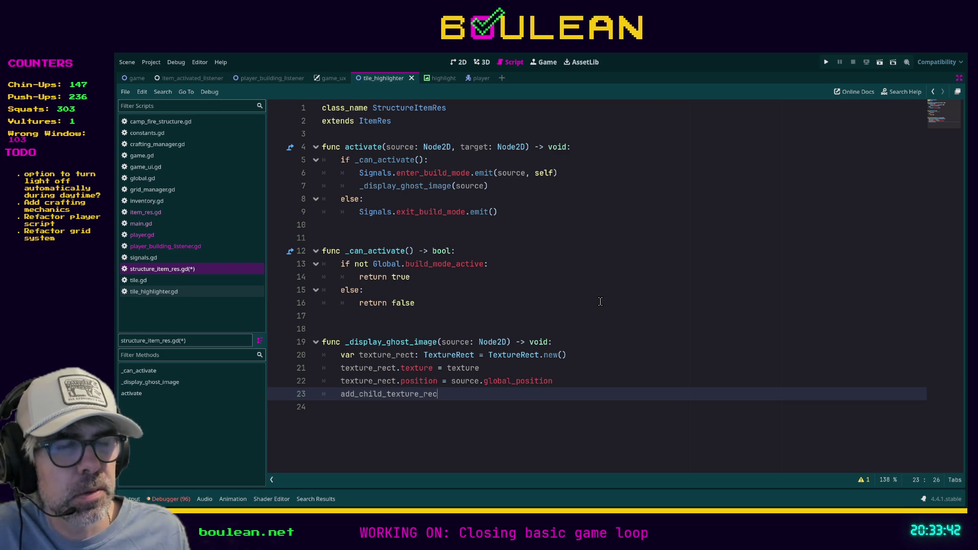
{"action": "key", "text": "BackSpace"}
{"action": "key", "text": "BackSpace"}
{"action": "key", "text": "BackSpace"}
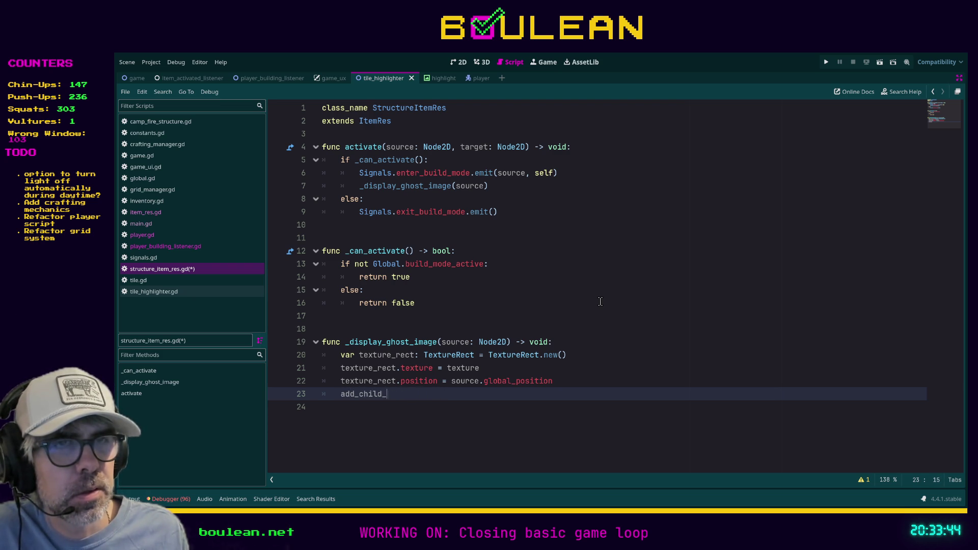
{"action": "type", "text": "ld(texture_rect"}
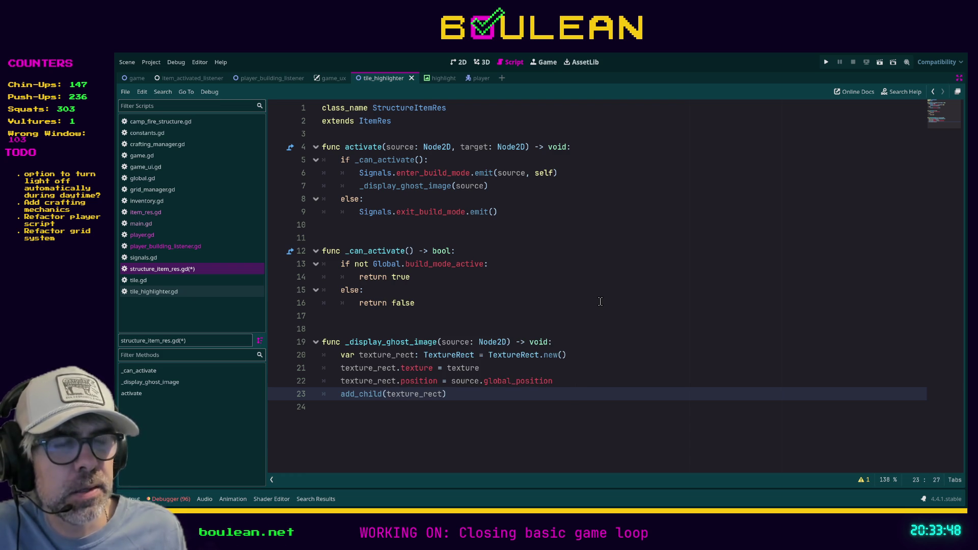
{"action": "type", "text": ")"}
{"action": "key", "text": "ctrl+s"}
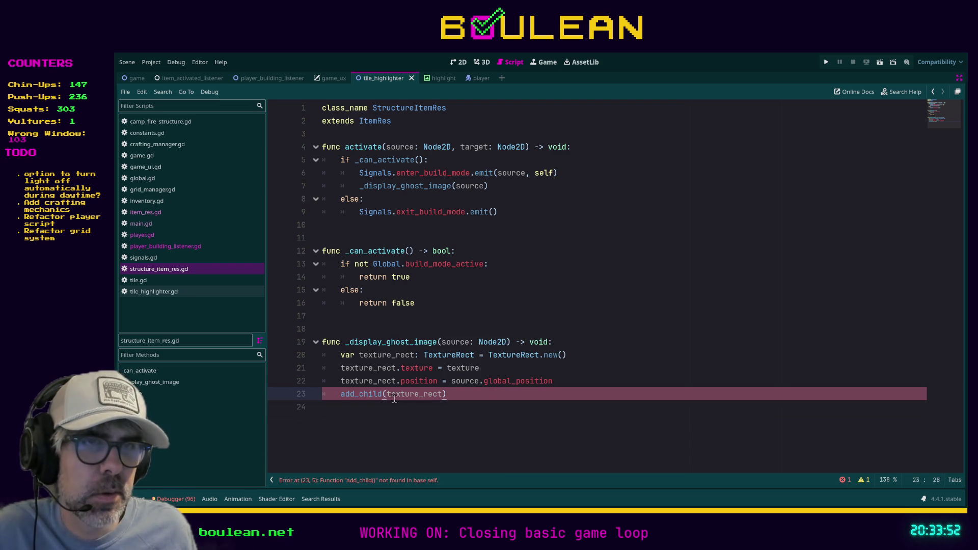
{"action": "left_click", "coordinate": [344, 394]}
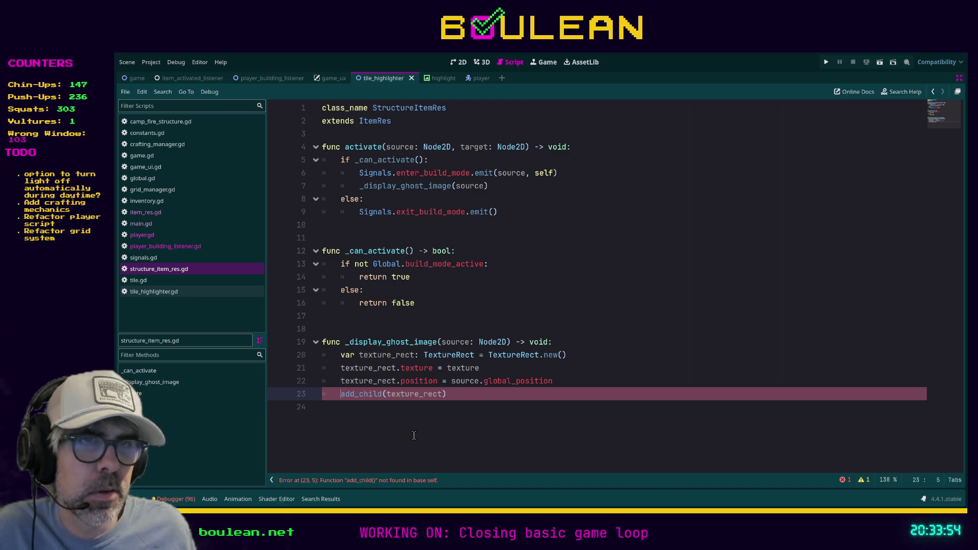
Step: Try prefixing the add_child call on line 23 with self., then with target
{"action": "type", "text": "self."}
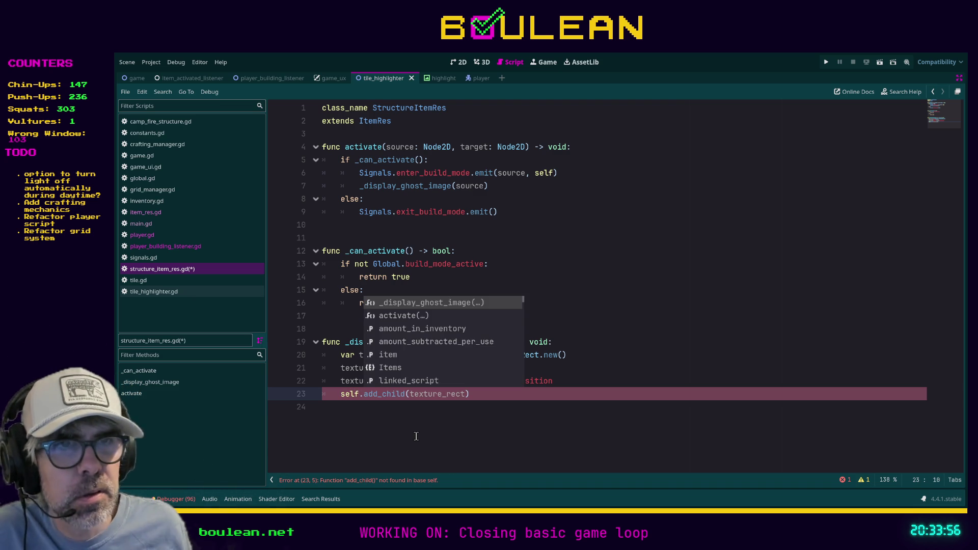
{"action": "left_click", "coordinate": [488, 416]}
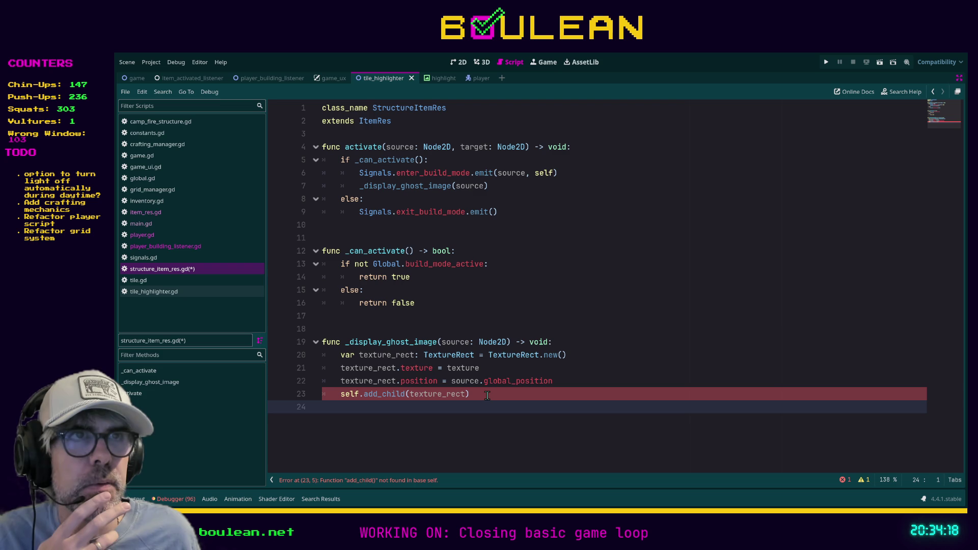
{"action": "double_click", "coordinate": [351, 395]}
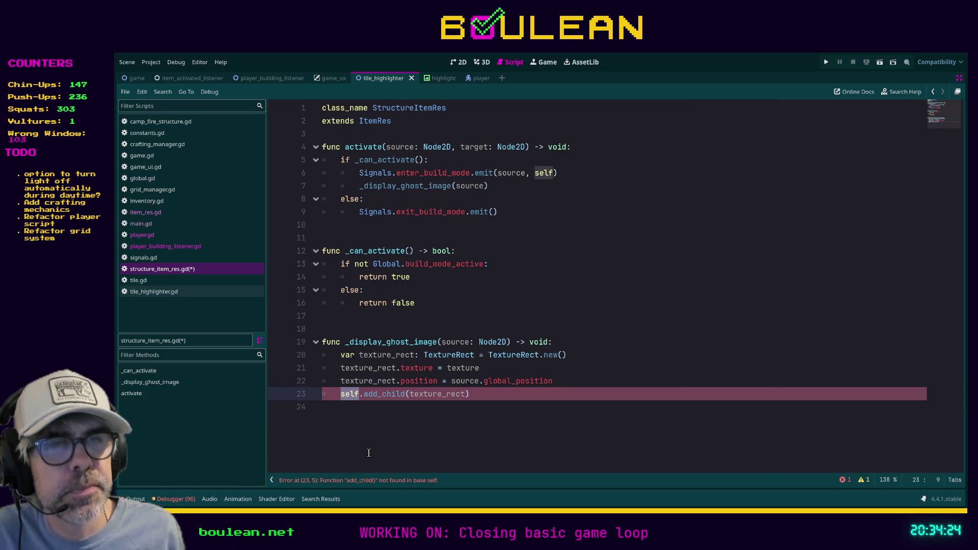
{"action": "type", "text": "target"}
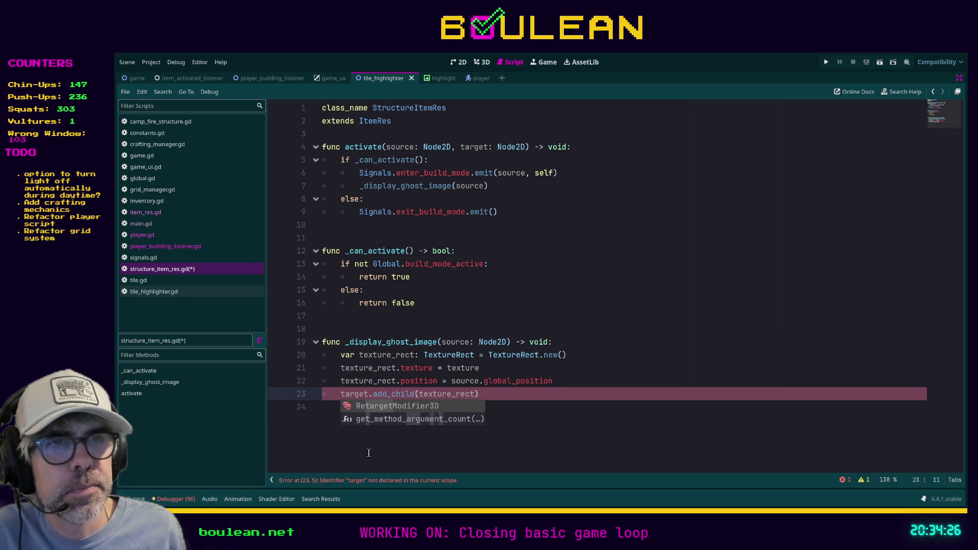
{"action": "left_click", "coordinate": [528, 403]}
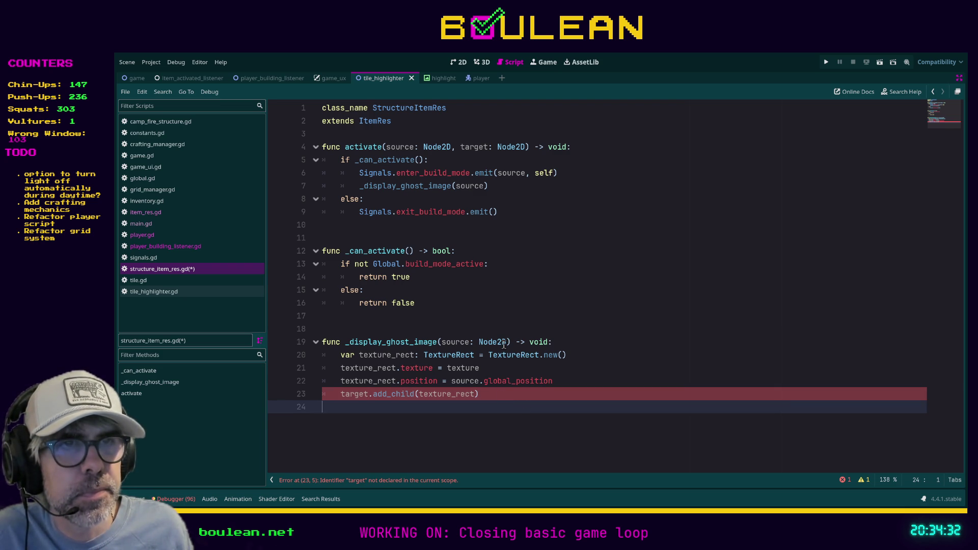
Step: Change the call to source.add_child(texture_rect), save the script, and run the game
{"action": "double_click", "coordinate": [353, 396]}
{"action": "type", "text": "source"}
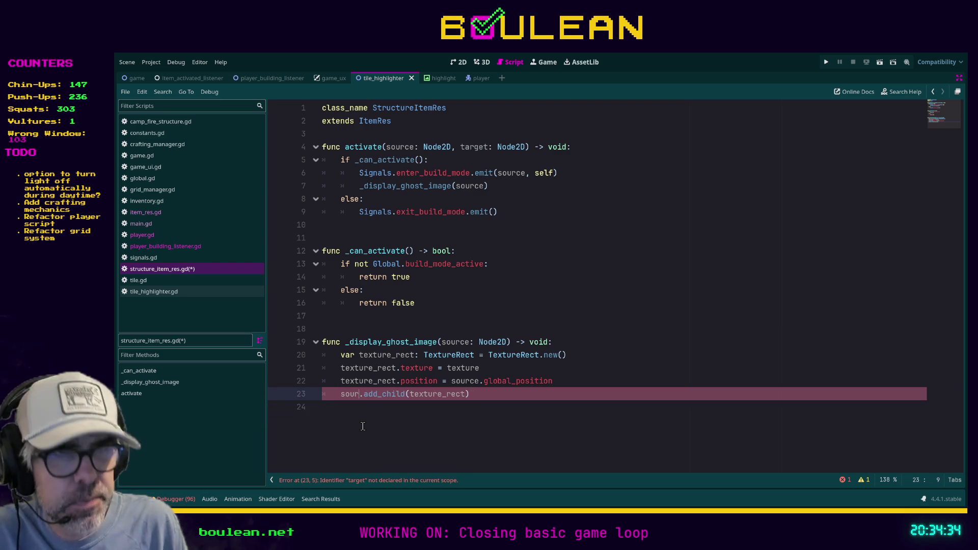
{"action": "left_click", "coordinate": [363, 425]}
{"action": "key", "text": "ctrl+s"}
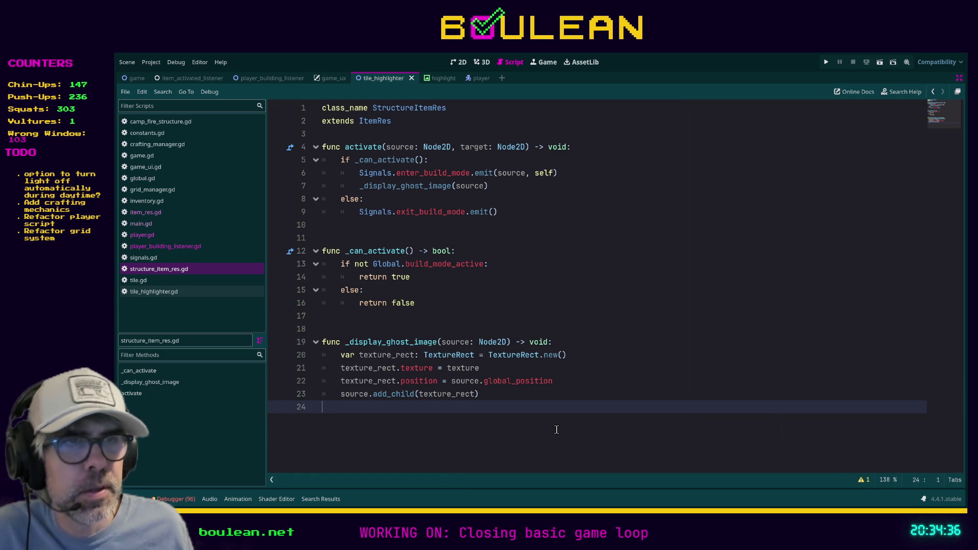
{"action": "key", "text": "F5"}
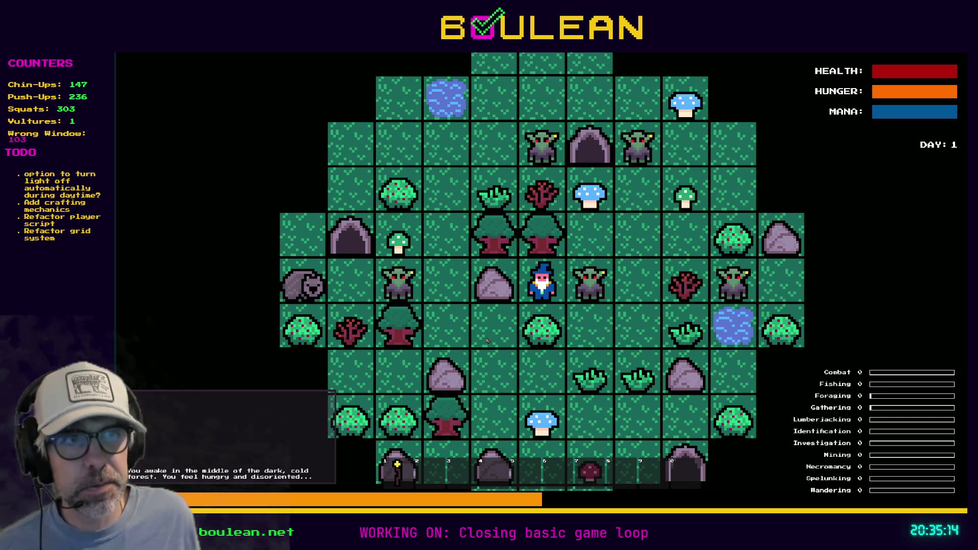
Step: Stop the running game with F8
{"action": "key", "text": "F8"}
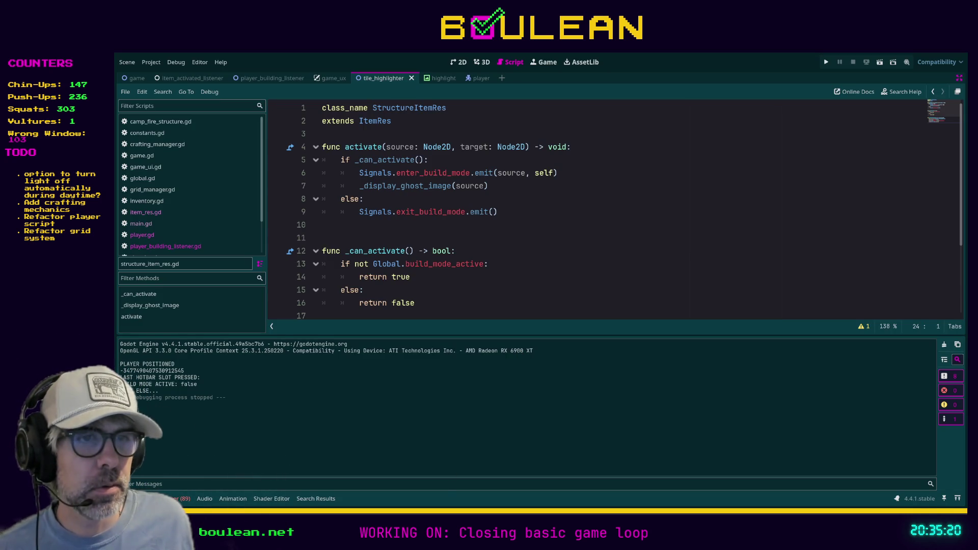
Step: In Firefox, search Google Images for 'tufted fabric wall' and preview the Do It Yourself Upholstered Wall photo
{"action": "key", "text": "alt+Tab"}
{"action": "type", "text": "tufted"}
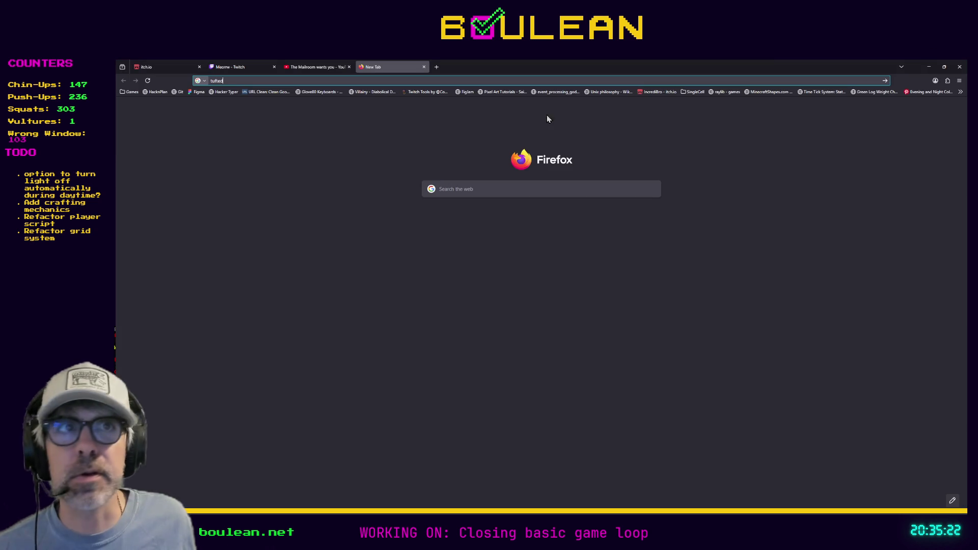
{"action": "left_click", "coordinate": [422, 79]}
{"action": "type", "text": "fabric wall"}
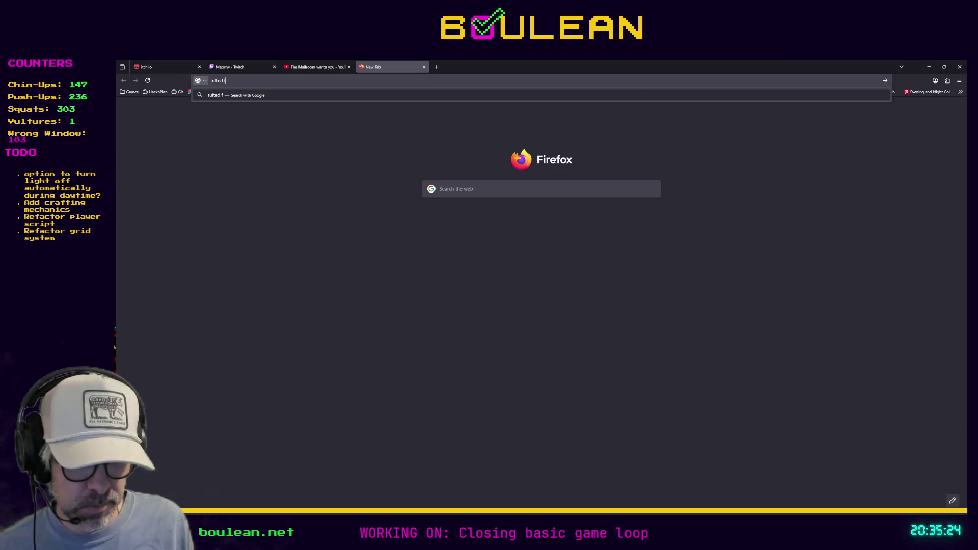
{"action": "key", "text": "Return"}
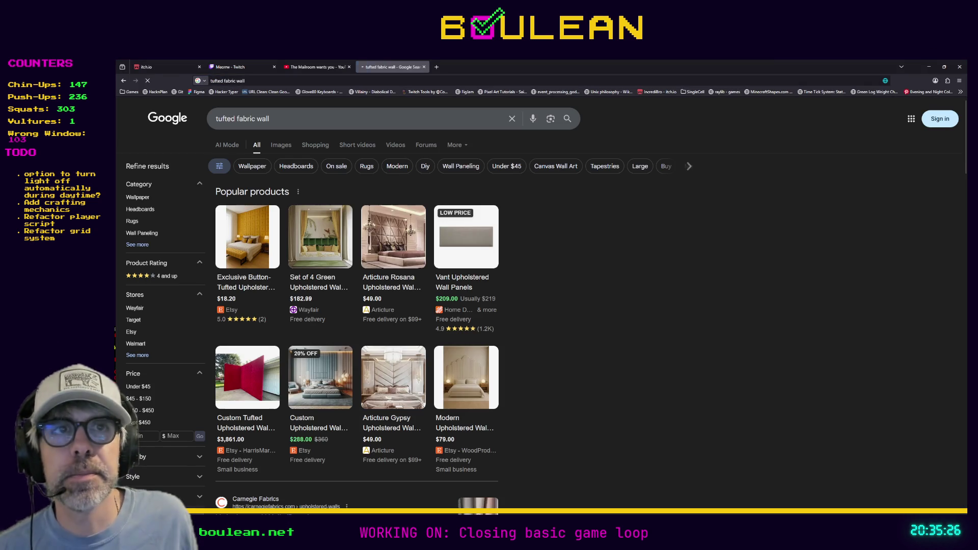
{"action": "left_click", "coordinate": [280, 145]}
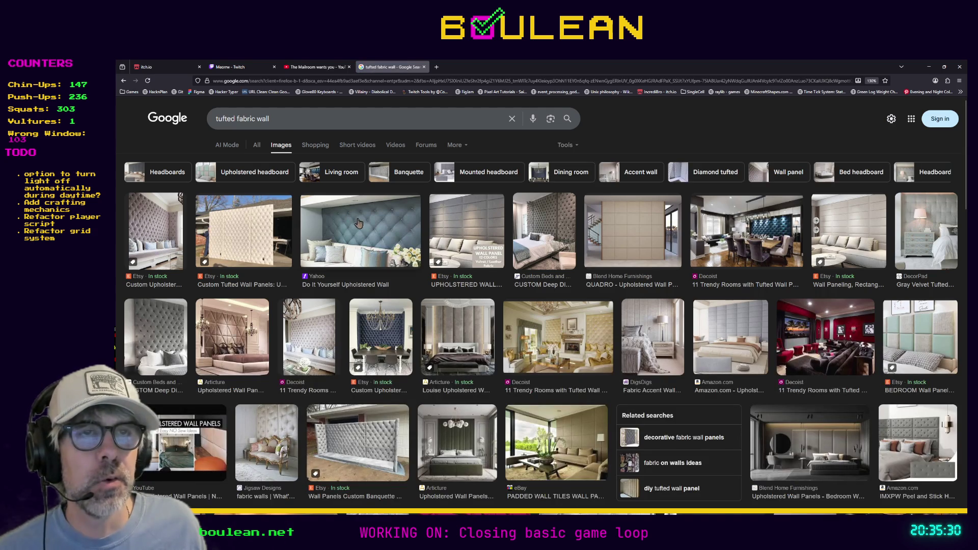
{"action": "left_click", "coordinate": [360, 232]}
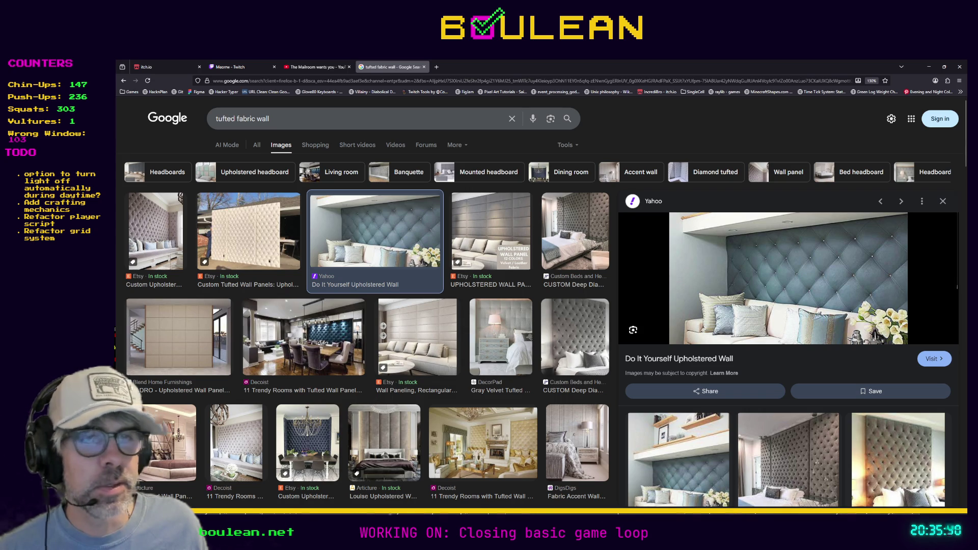
{"action": "left_click", "coordinate": [308, 442]}
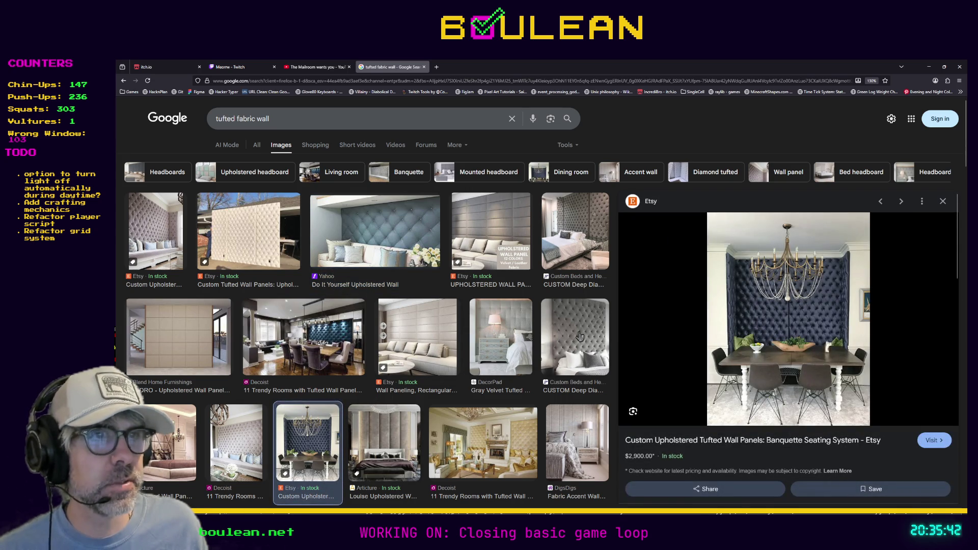
{"action": "left_click", "coordinate": [580, 336]}
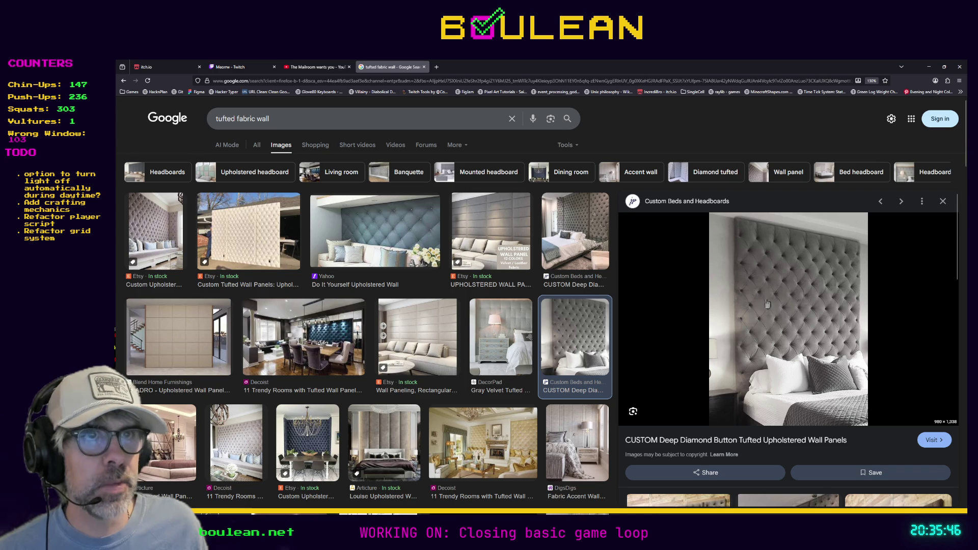
{"action": "left_click", "coordinate": [433, 231]}
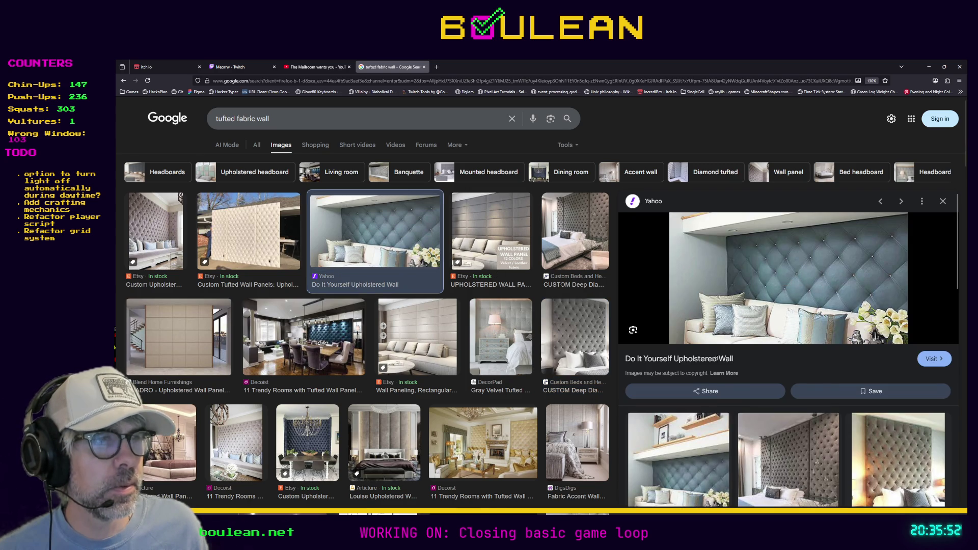
{"action": "left_click", "coordinate": [789, 453]}
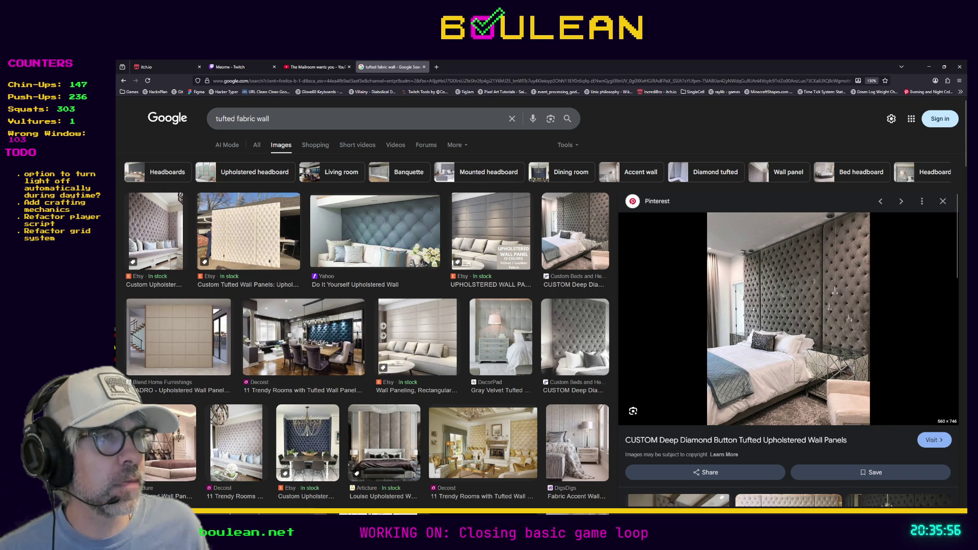
{"action": "scroll", "coordinate": [728, 346], "scroll_direction": "down", "scroll_amount": 3}
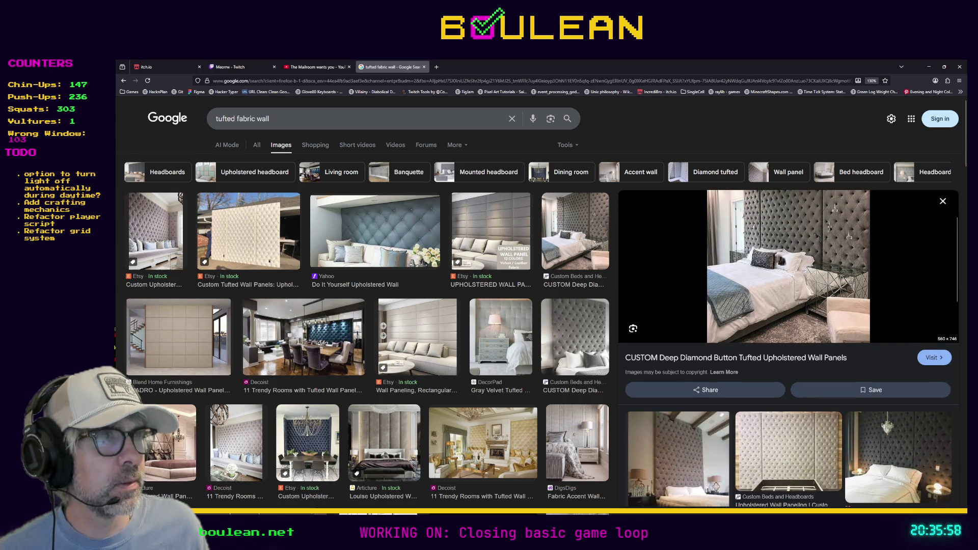
{"action": "left_click", "coordinate": [407, 232]}
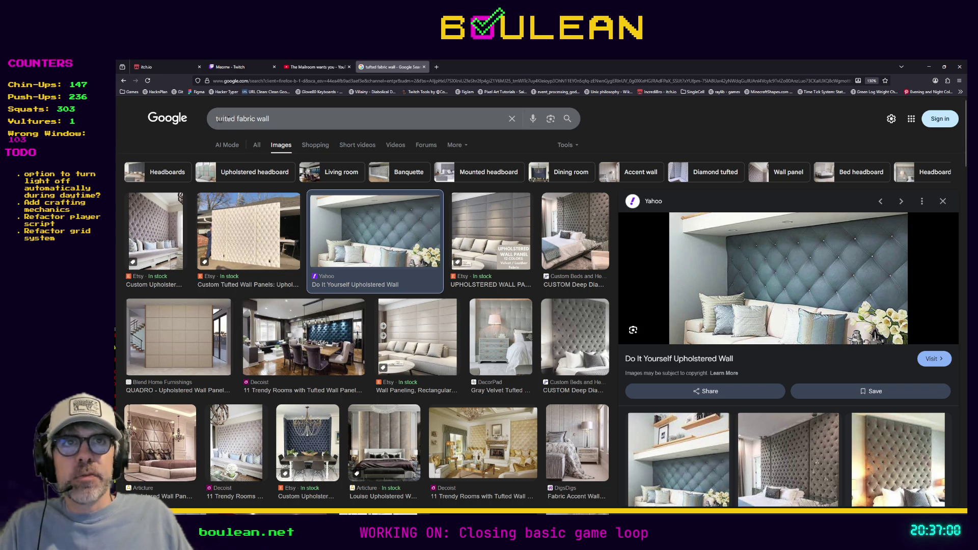
{"action": "left_click", "coordinate": [218, 118]}
{"action": "key", "text": "ctrl+a"}
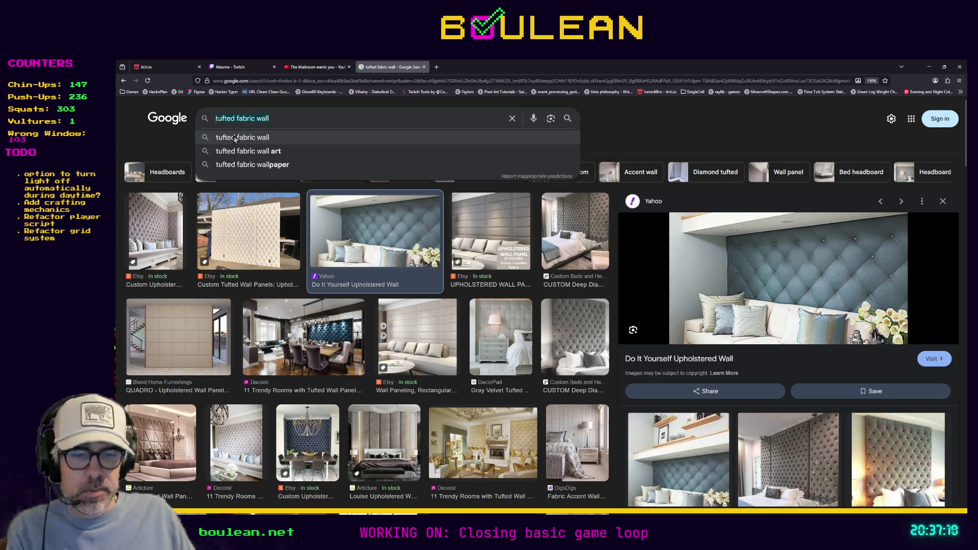
Step: In a new tab, search Google Images for 'floral tufted fabric wall'
{"action": "key", "text": "ctrl+c"}
{"action": "key", "text": "ctrl+t"}
{"action": "key", "text": "ctrl+v"}
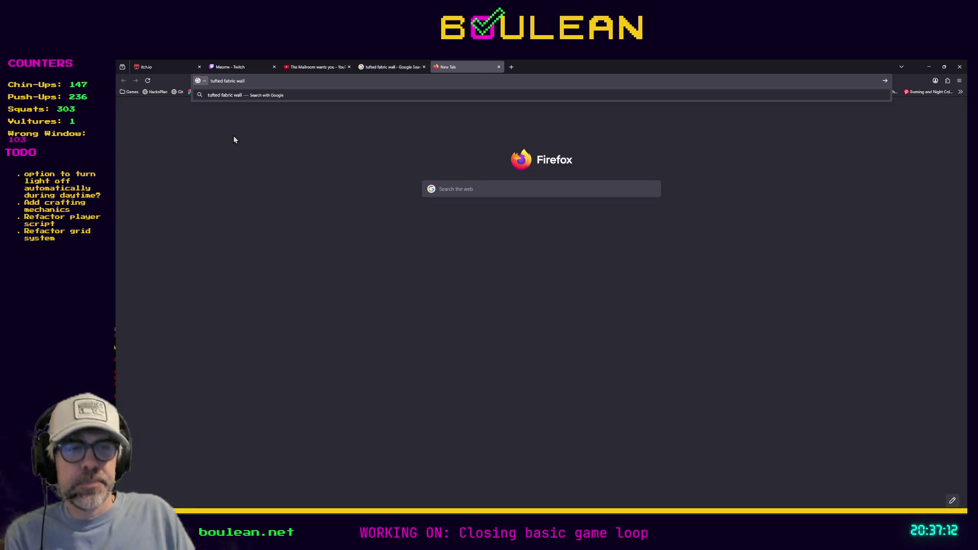
{"action": "key", "text": "Home"}
{"action": "type", "text": "floral"}
{"action": "key", "text": "Return"}
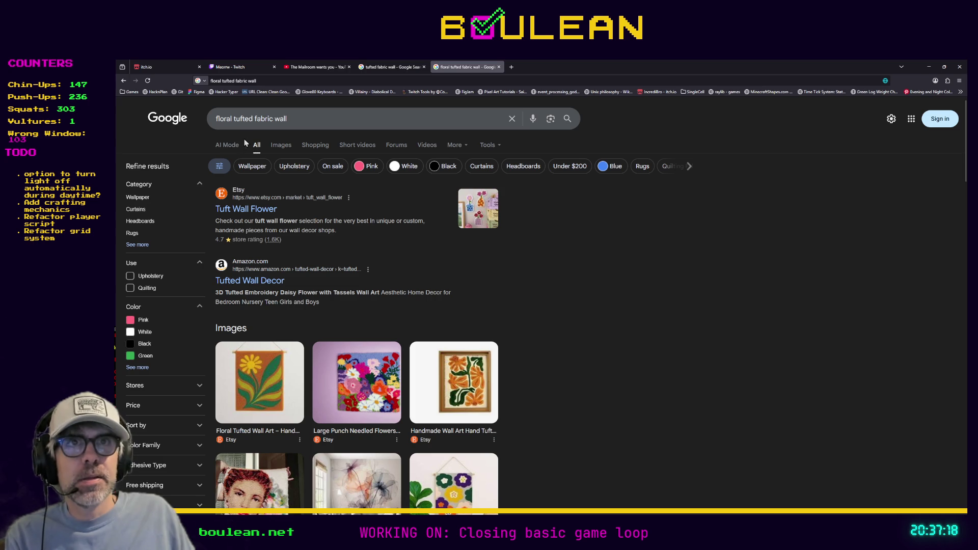
{"action": "left_click", "coordinate": [281, 150]}
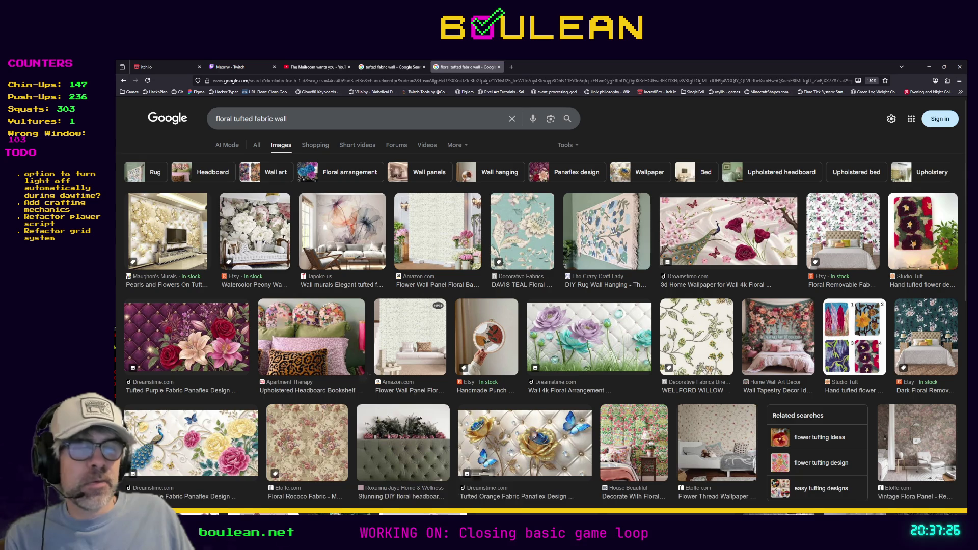
Step: Preview the gold-blue rose, peacock floral and purple-teal flower images, then return to the earlier results
{"action": "left_click", "coordinate": [536, 442]}
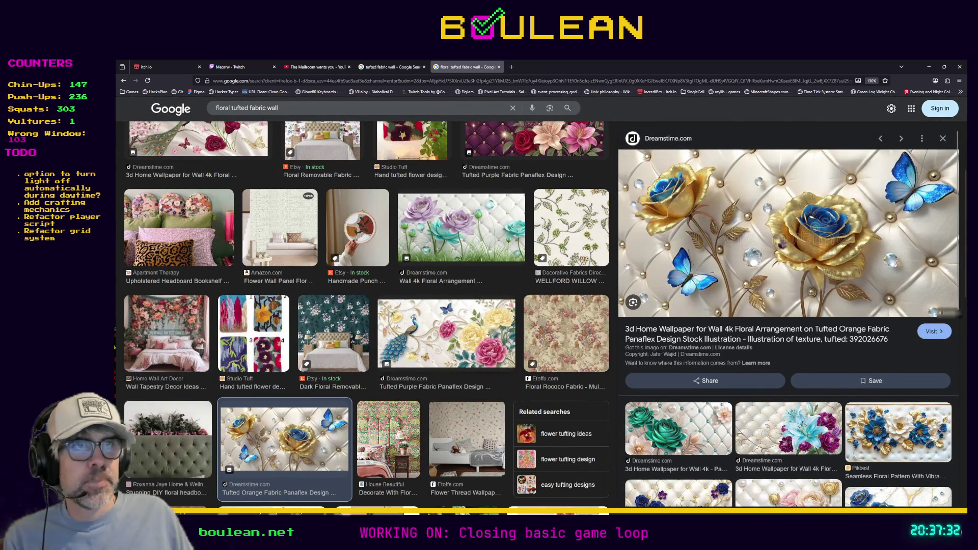
{"action": "left_click", "coordinate": [441, 331]}
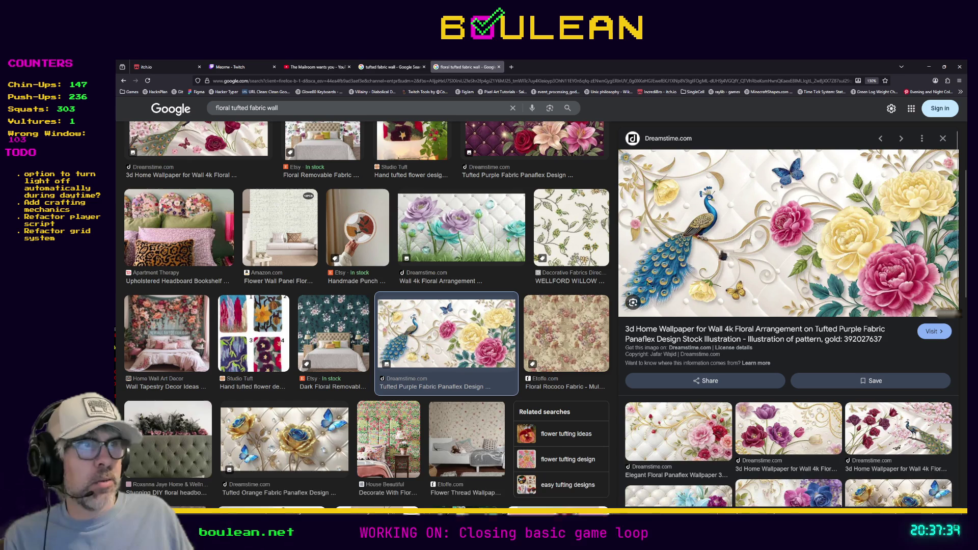
{"action": "left_click", "coordinate": [462, 239]}
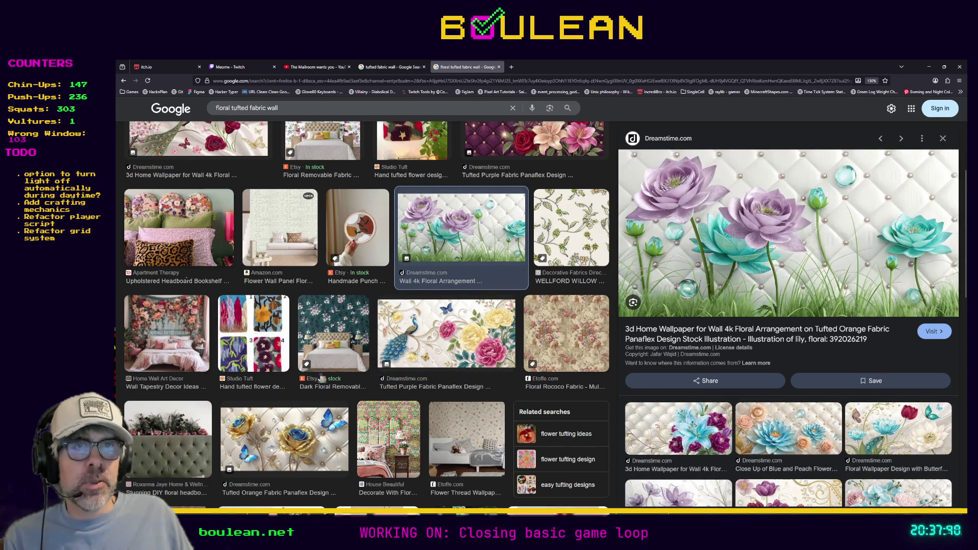
{"action": "scroll", "coordinate": [312, 376], "scroll_direction": "down", "scroll_amount": 2}
{"action": "scroll", "coordinate": [283, 370], "scroll_direction": "up", "scroll_amount": 5}
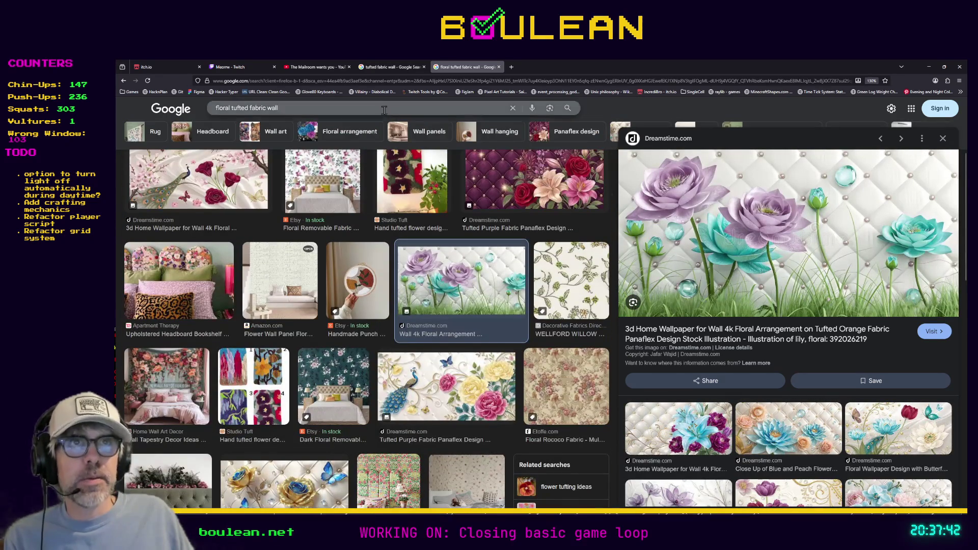
{"action": "left_click", "coordinate": [383, 68]}
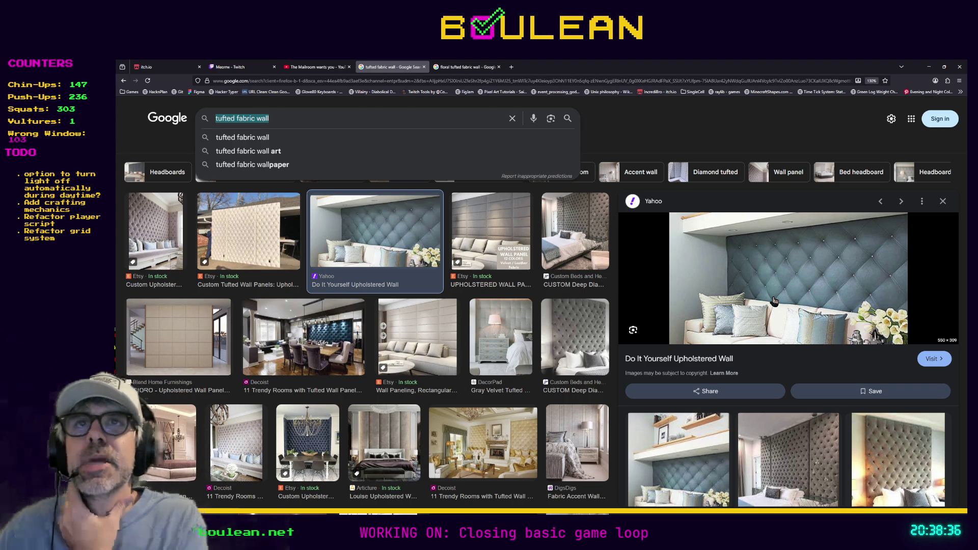
{"action": "left_click", "coordinate": [511, 67]}
{"action": "type", "text": "sierra "}
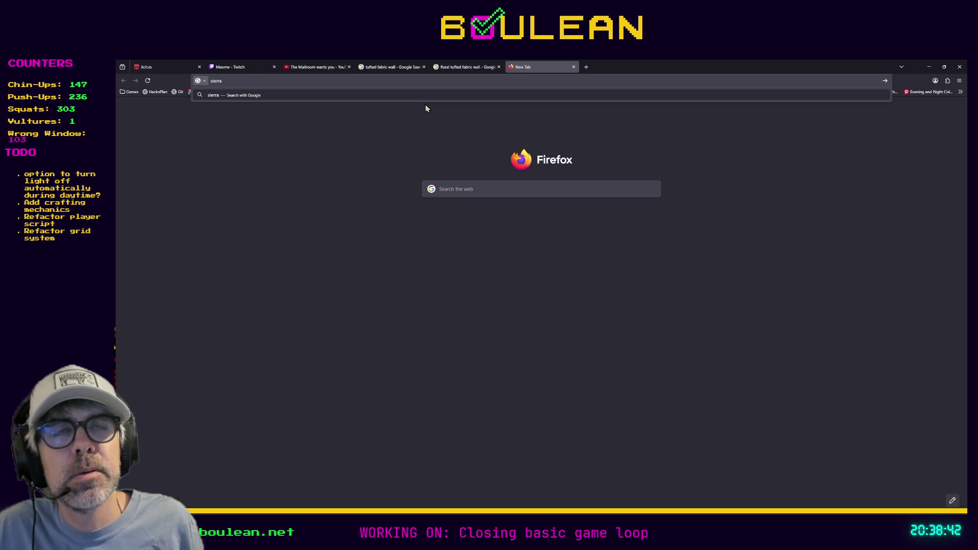
{"action": "type", "text": "nevada"}
{"action": "key", "text": "Return"}
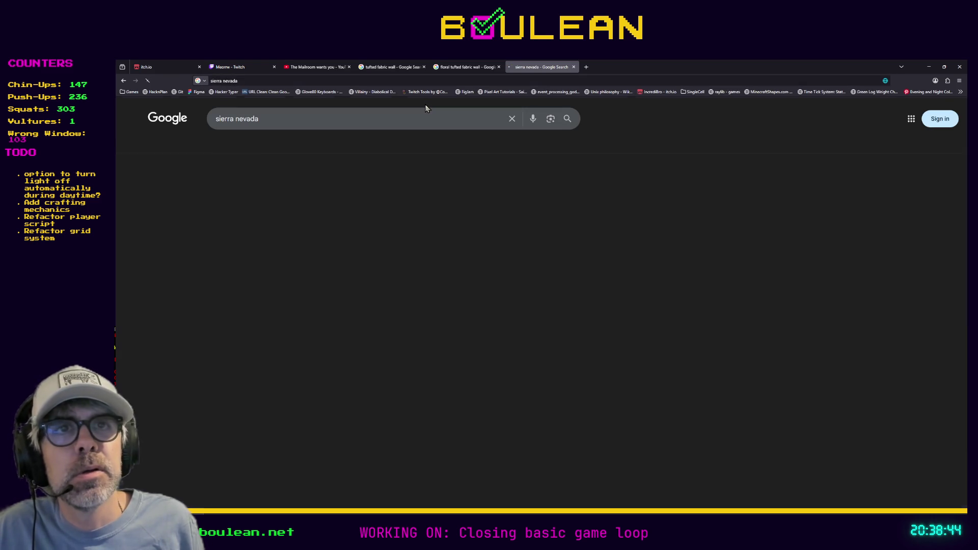
{"action": "scroll", "coordinate": [435, 199], "scroll_direction": "down", "scroll_amount": 5}
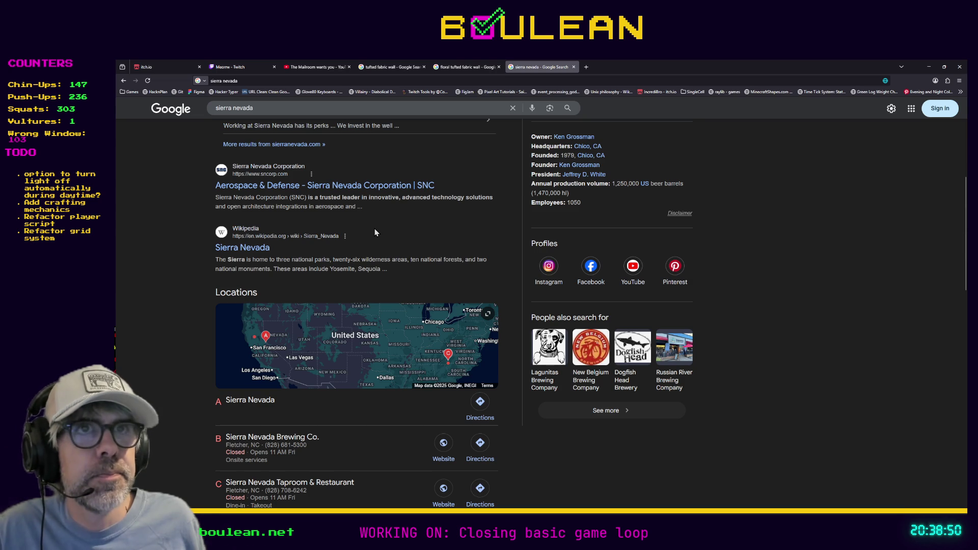
{"action": "left_click", "coordinate": [574, 67]}
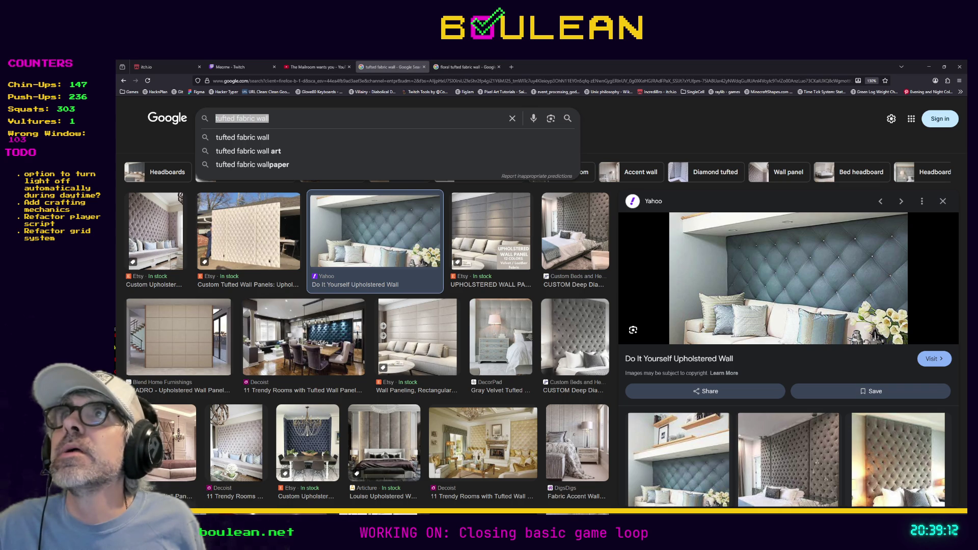
{"action": "left_click", "coordinate": [465, 66]}
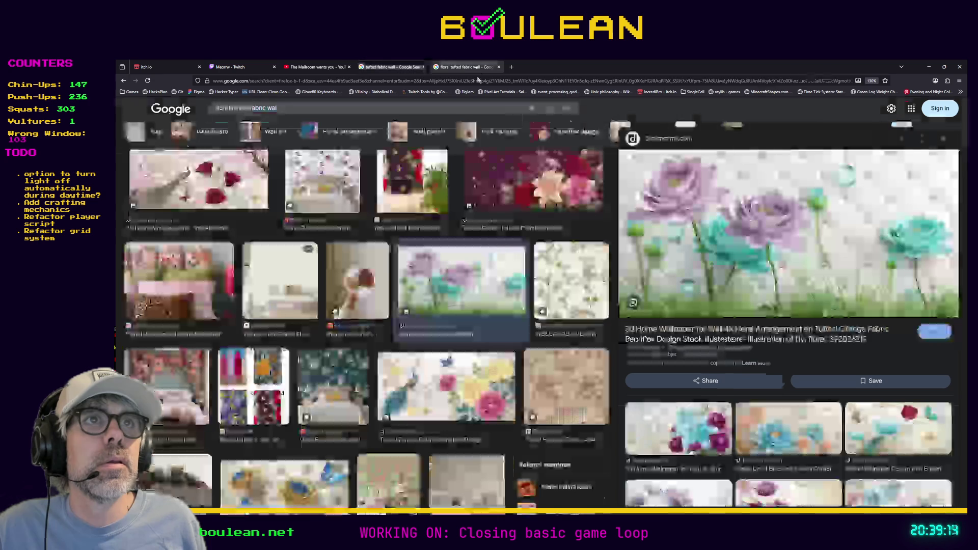
Step: Load sierranevada.com in a new tab, pass the age check, and open the Pale Ale page
{"action": "left_click", "coordinate": [475, 80]}
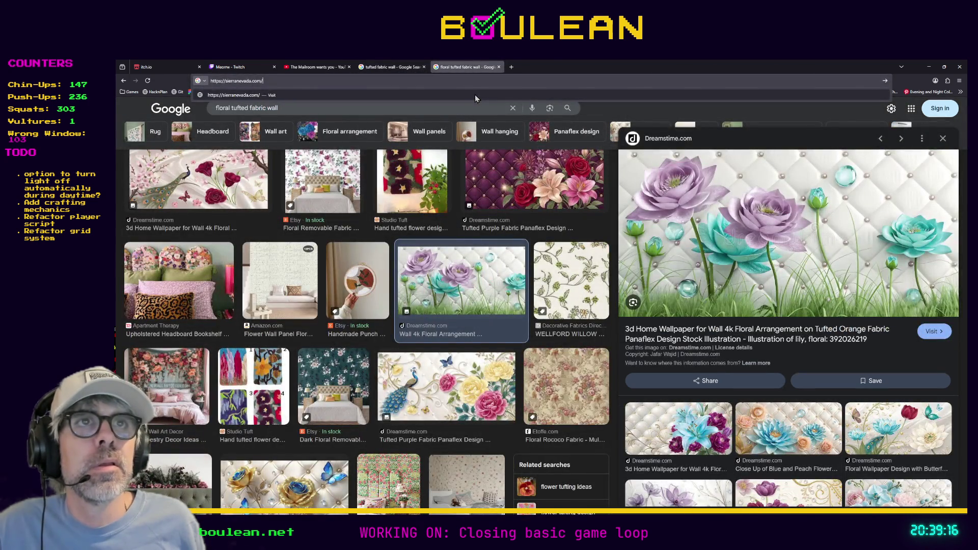
{"action": "key", "text": "alt+Return"}
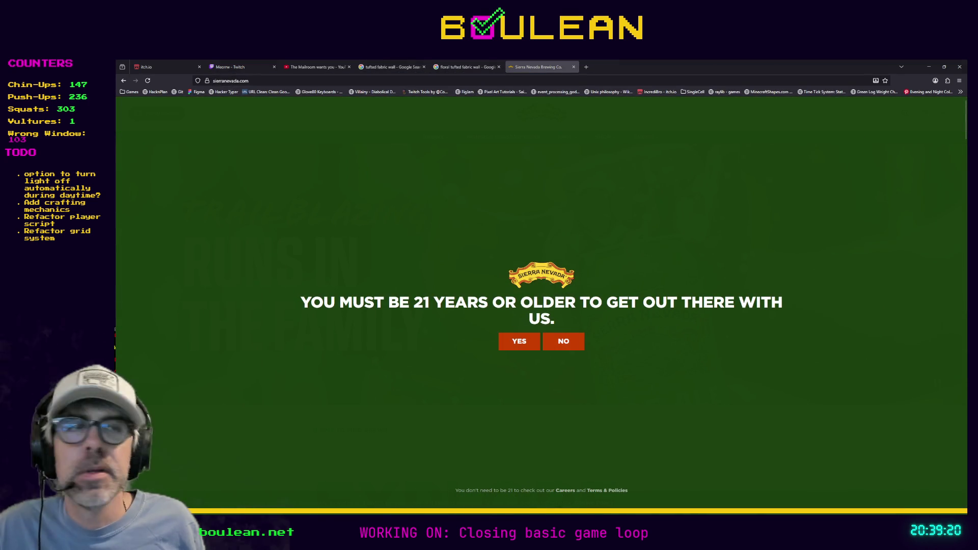
{"action": "left_click", "coordinate": [517, 342]}
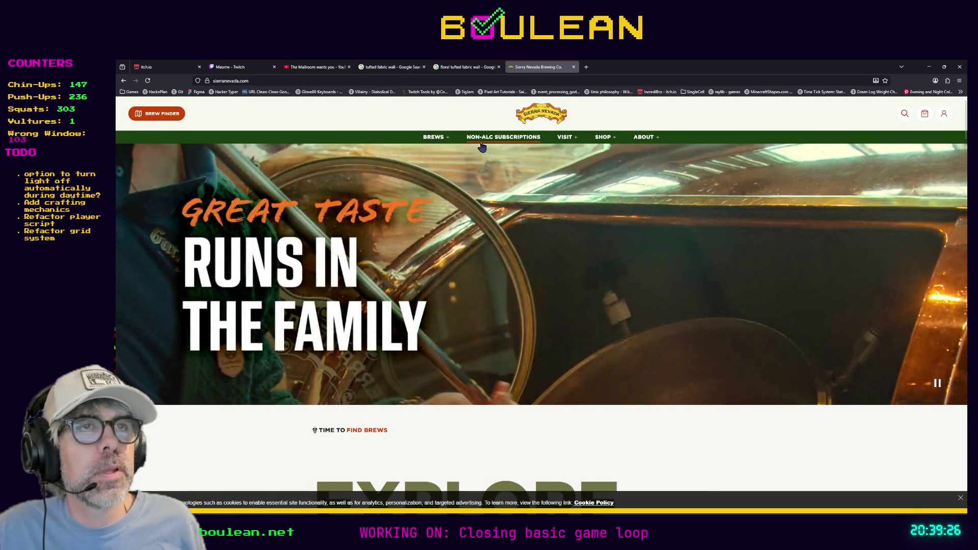
{"action": "mouse_move", "coordinate": [429, 143]}
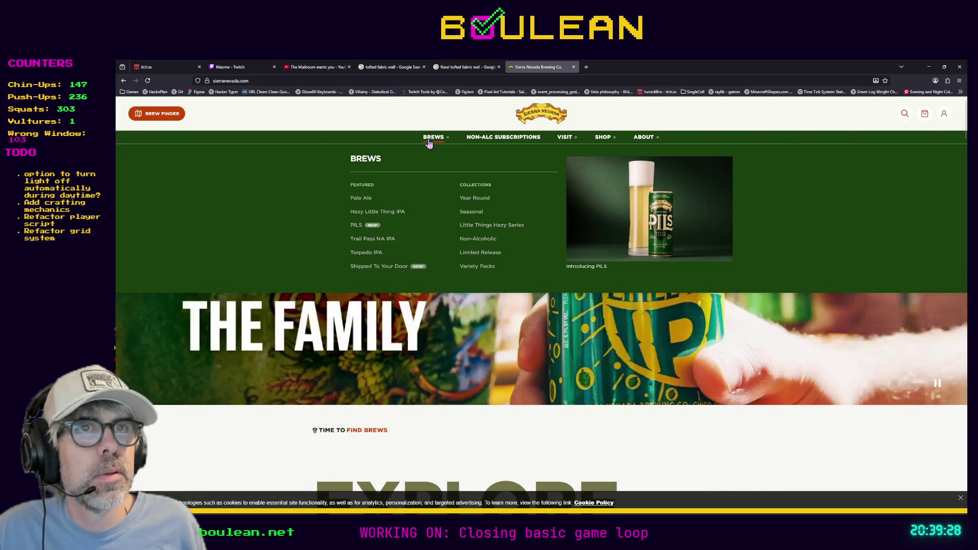
{"action": "left_click", "coordinate": [360, 198]}
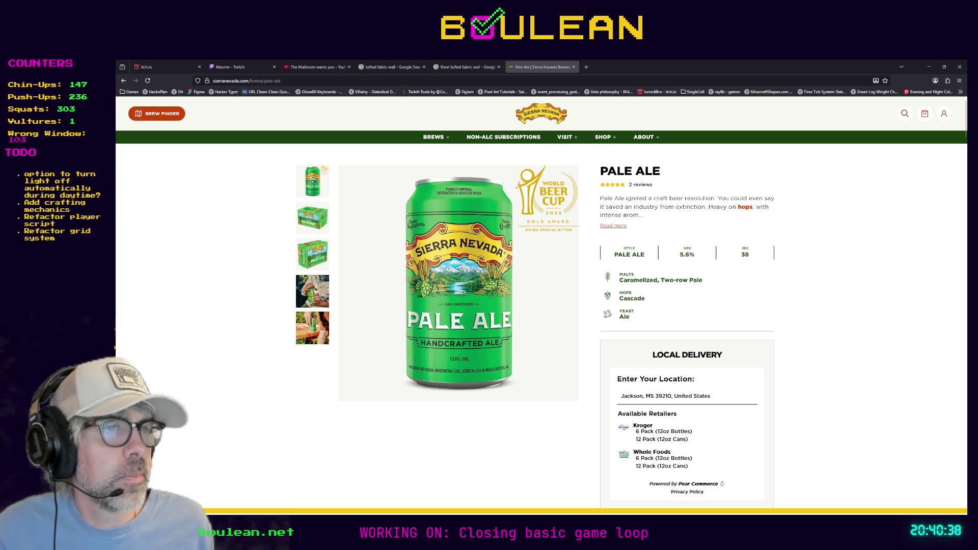
{"action": "left_click", "coordinate": [929, 66]}
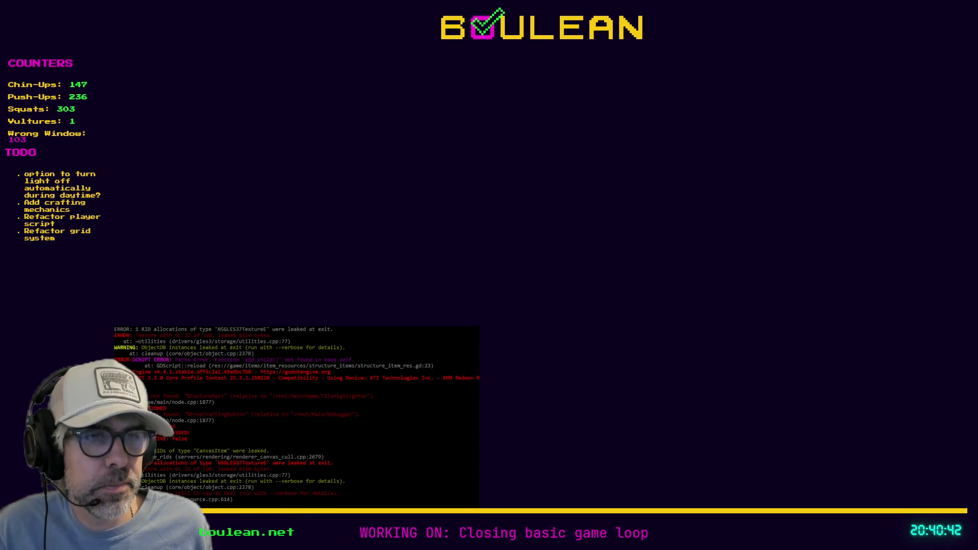
Step: Return to the Godot editor and place the cursor at the end of the _can_activate declaration
{"action": "key", "text": "alt+Tab"}
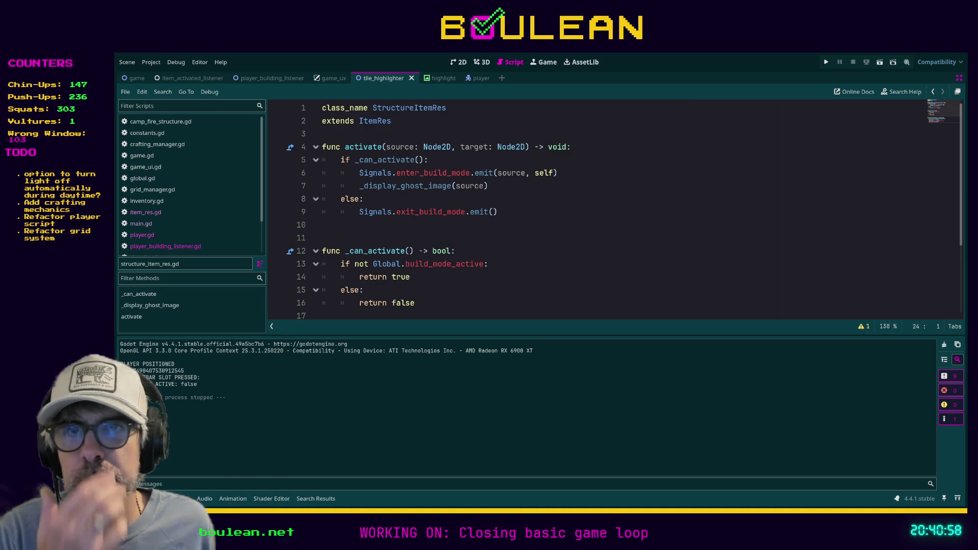
{"action": "left_click", "coordinate": [574, 248]}
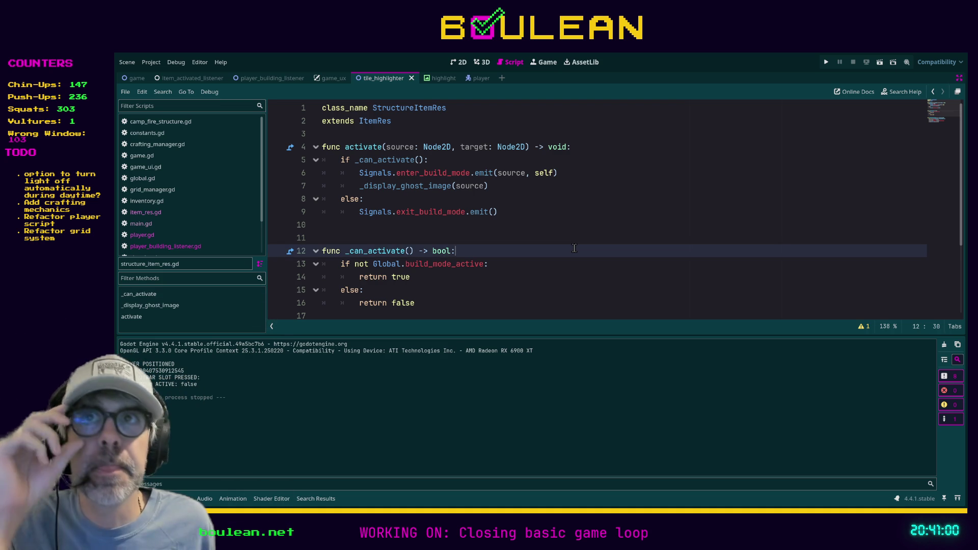
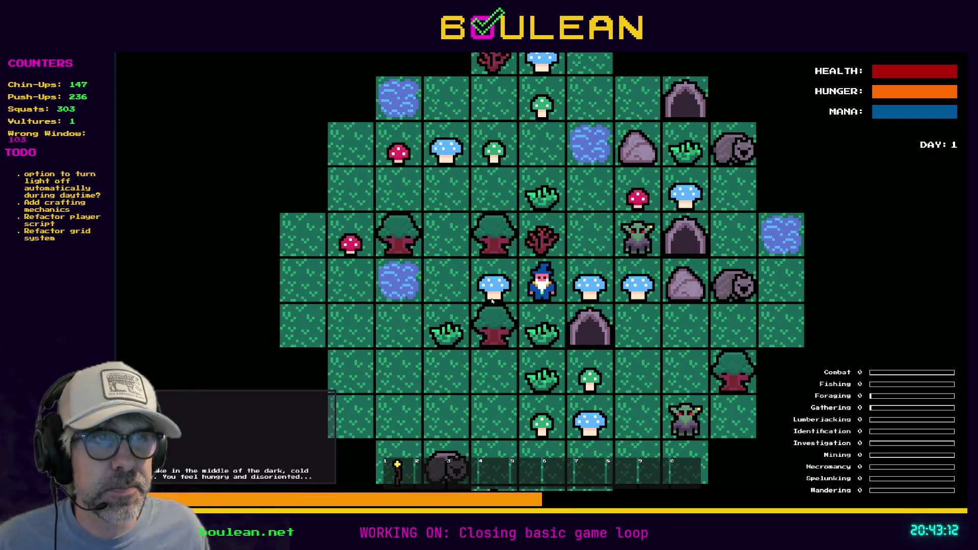
Step: Craft a Camp Fire from the in-game crafting list
{"action": "key", "text": "c"}
{"action": "left_click", "coordinate": [559, 222]}
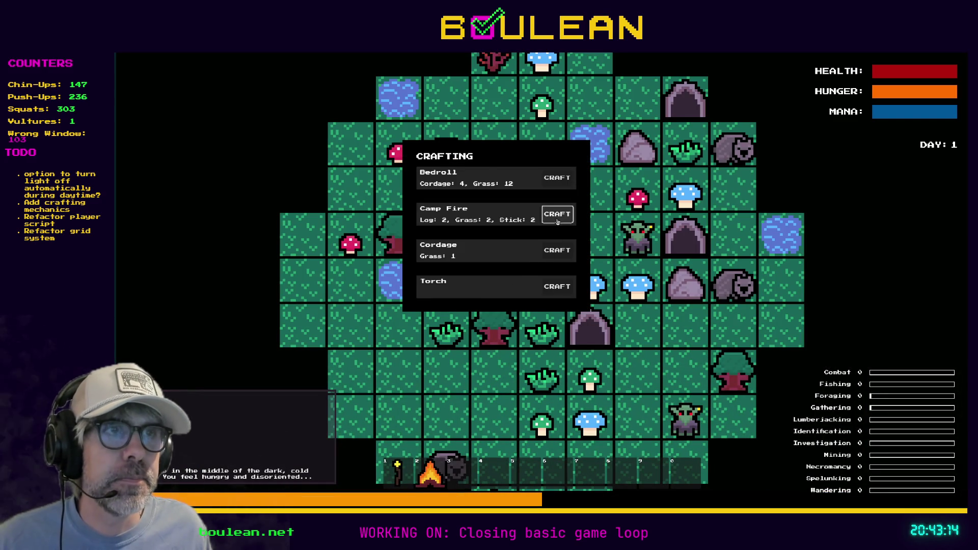
{"action": "key", "text": "c"}
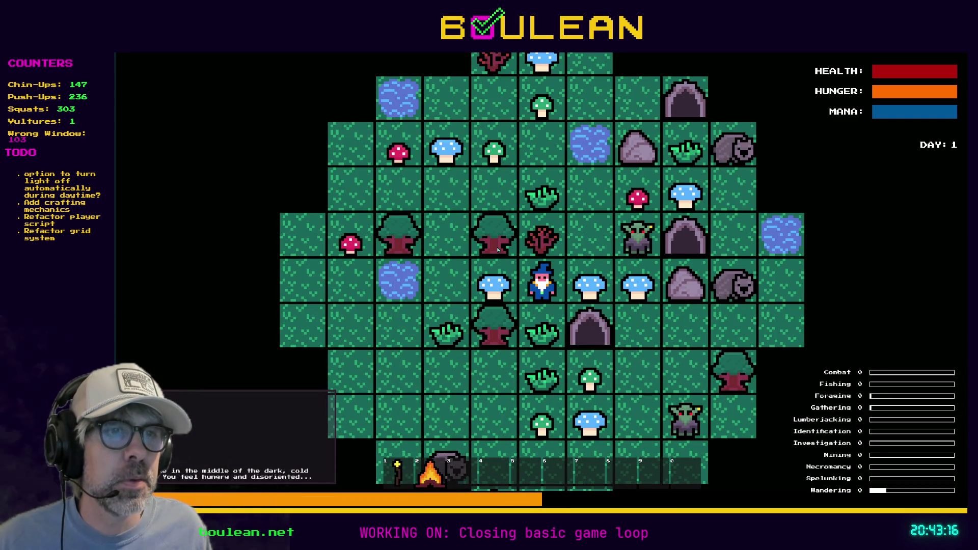
Step: Walk the wizard up and left across the map, then stop the game
{"action": "key", "text": "Up"}
{"action": "key", "text": "Up"}
{"action": "key", "text": "Left"}
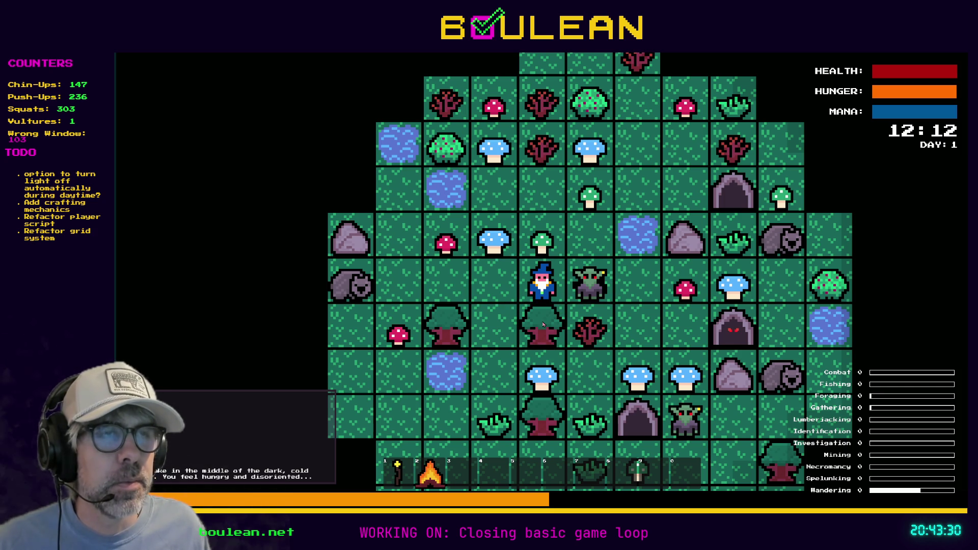
{"action": "key", "text": "Left"}
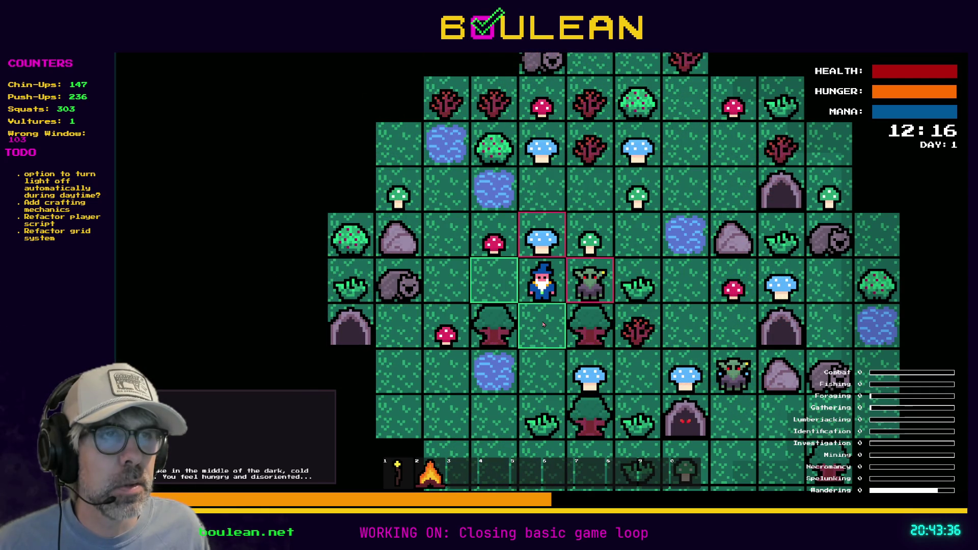
{"action": "key", "text": "F8"}
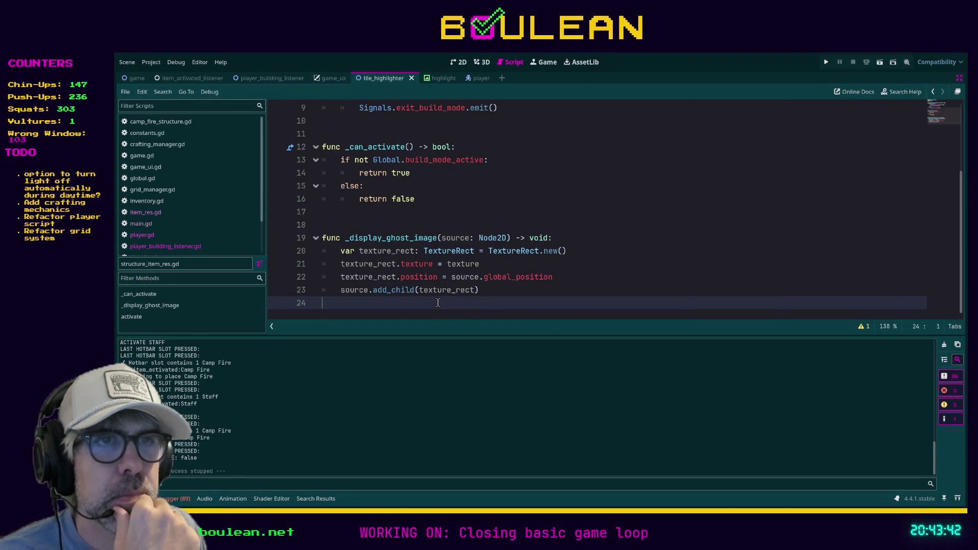
Step: Move source.add_child(texture_rect) up to directly follow TextureRect.new(), then run the project
{"action": "left_click", "coordinate": [396, 290]}
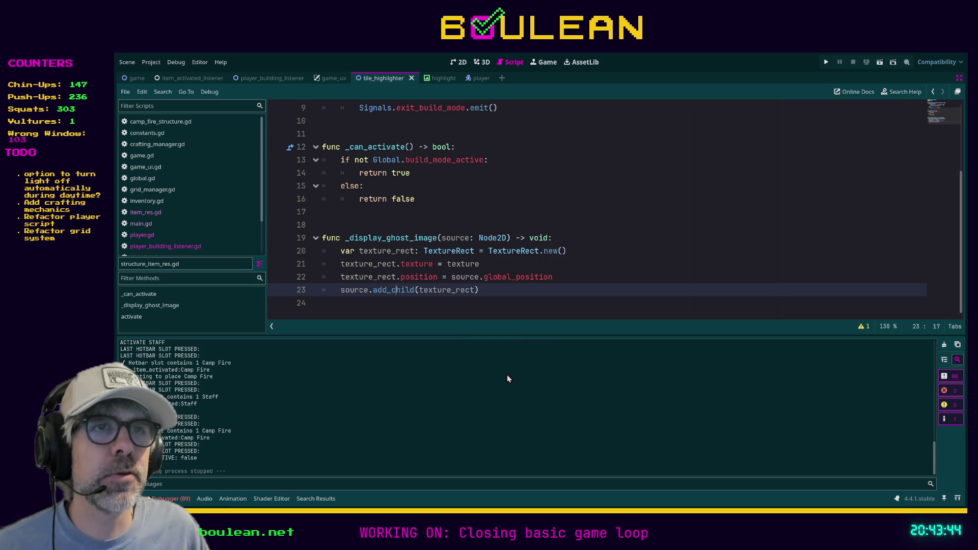
{"action": "key", "text": "alt+Up"}
{"action": "key", "text": "alt+Up"}
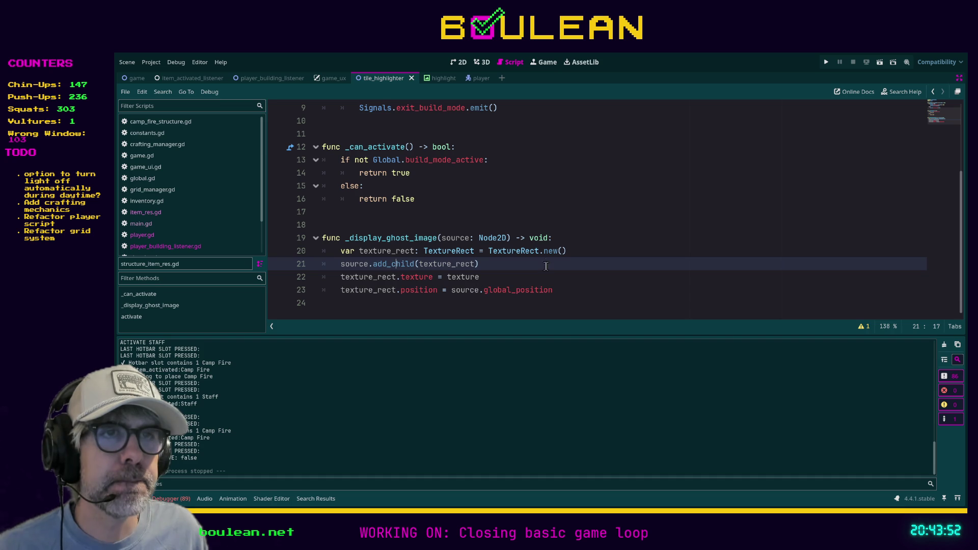
{"action": "key", "text": "F5"}
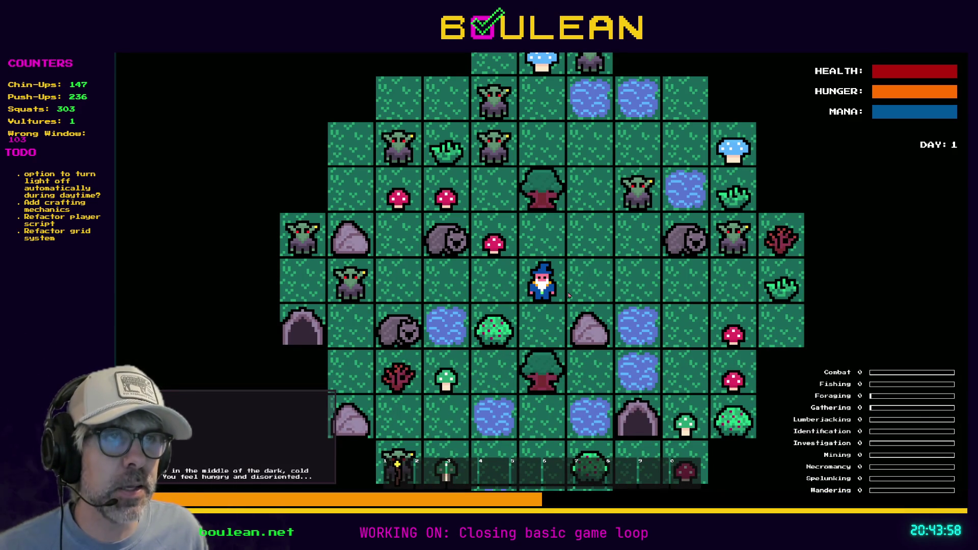
Step: Craft another Camp Fire in the running game's crafting list
{"action": "key", "text": "c"}
{"action": "left_click", "coordinate": [558, 214]}
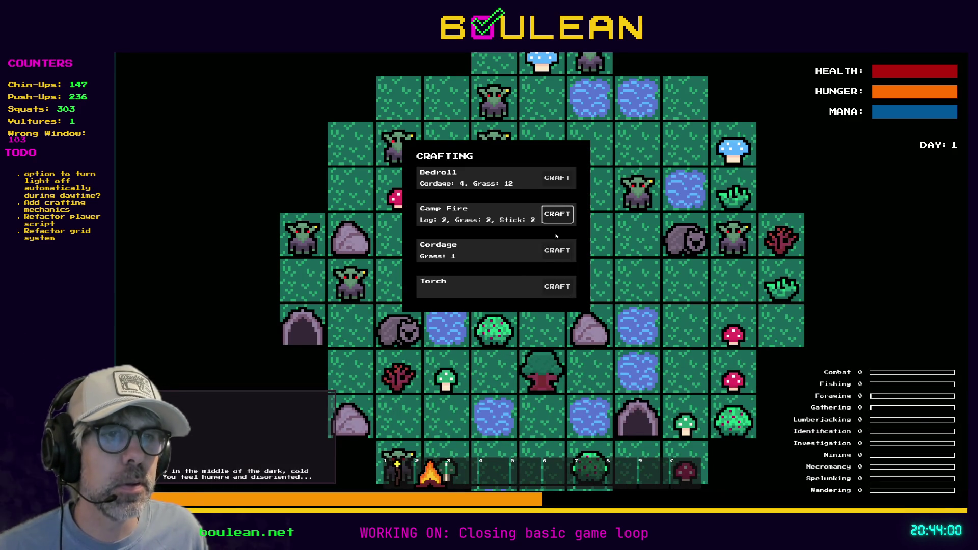
{"action": "key", "text": "c"}
Step: Zoom the game view, step the wizard one tile down, and stop the game
{"action": "scroll", "coordinate": [571, 267], "scroll_direction": "down", "scroll_amount": 5}
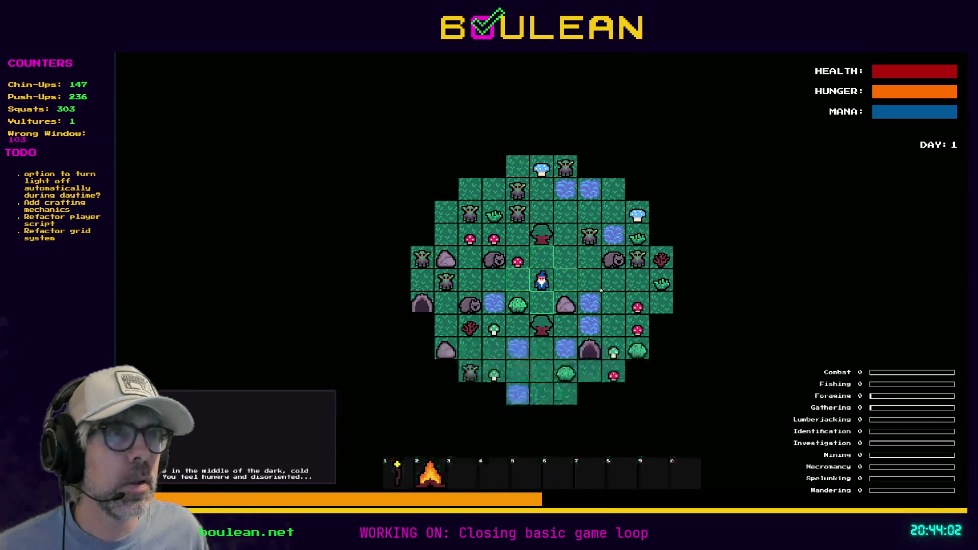
{"action": "scroll", "coordinate": [601, 291], "scroll_direction": "up", "scroll_amount": 6}
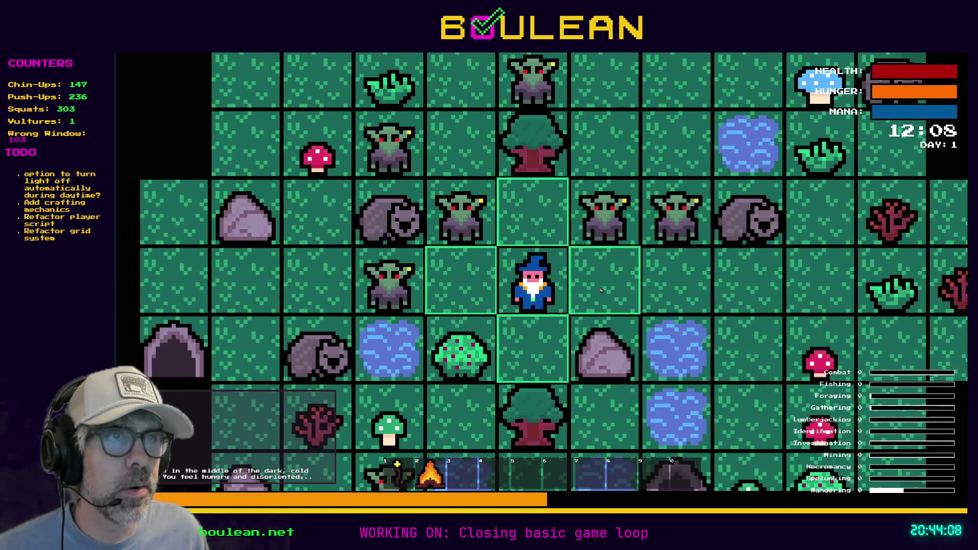
{"action": "key", "text": "Down"}
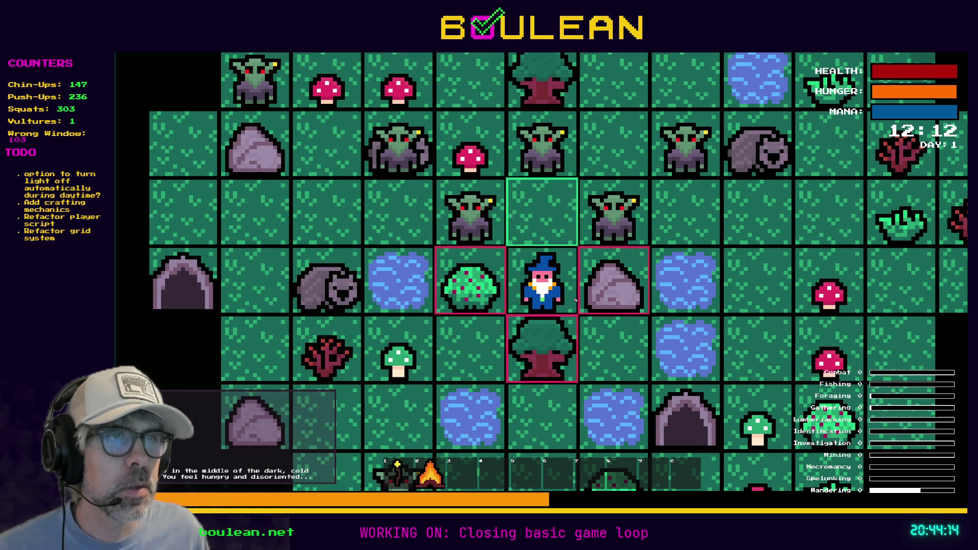
{"action": "key", "text": "F8"}
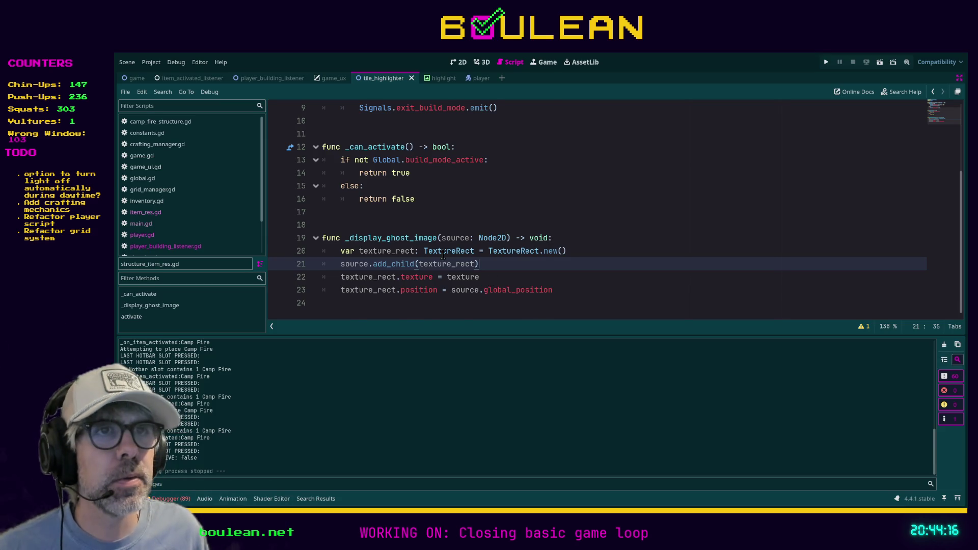
Step: Insert print("SHOWING GHOST IMAGE") as the first line of _display_ghost_image, then save and run
{"action": "scroll", "coordinate": [443, 255], "scroll_direction": "up", "scroll_amount": 3}
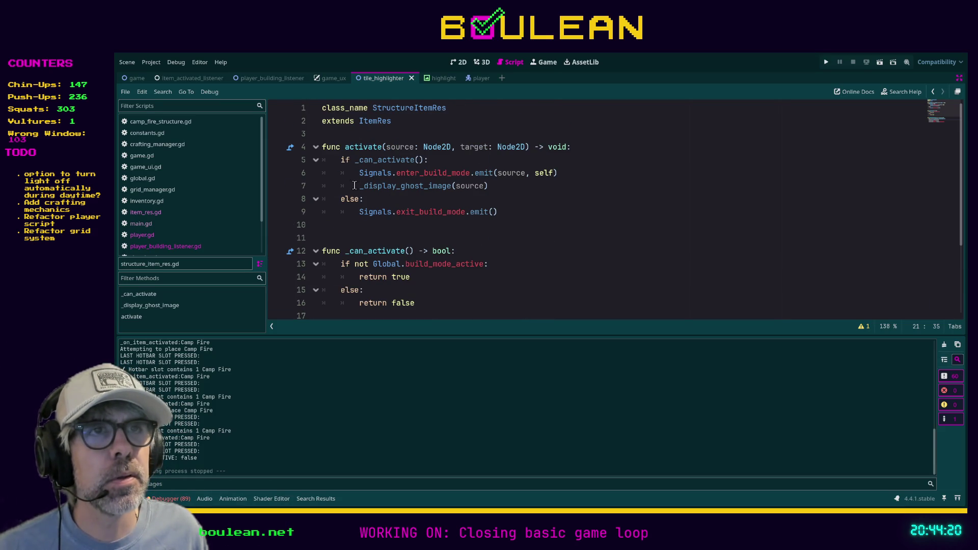
{"action": "scroll", "coordinate": [444, 187], "scroll_direction": "down", "scroll_amount": 2}
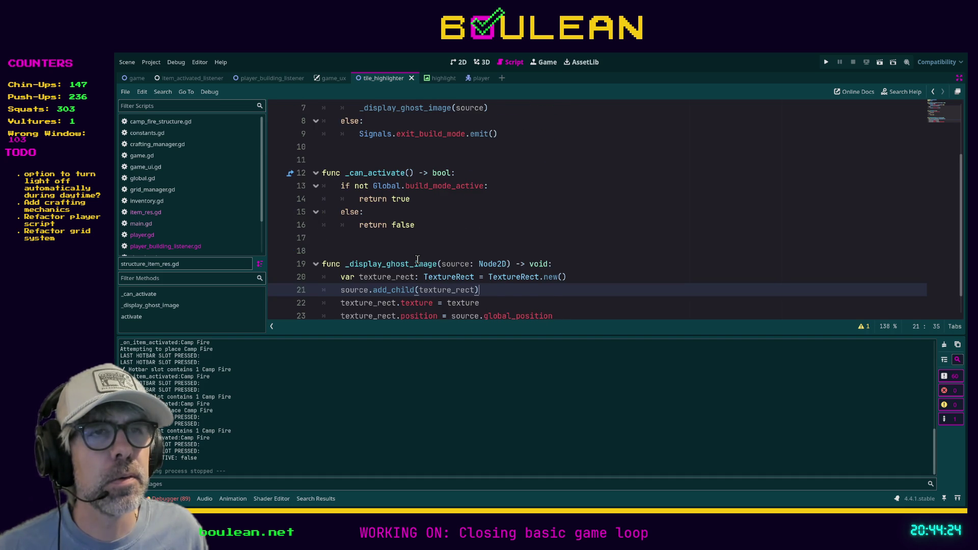
{"action": "scroll", "coordinate": [417, 260], "scroll_direction": "down", "scroll_amount": 1}
{"action": "left_click", "coordinate": [576, 238]}
{"action": "key", "text": "Return"}
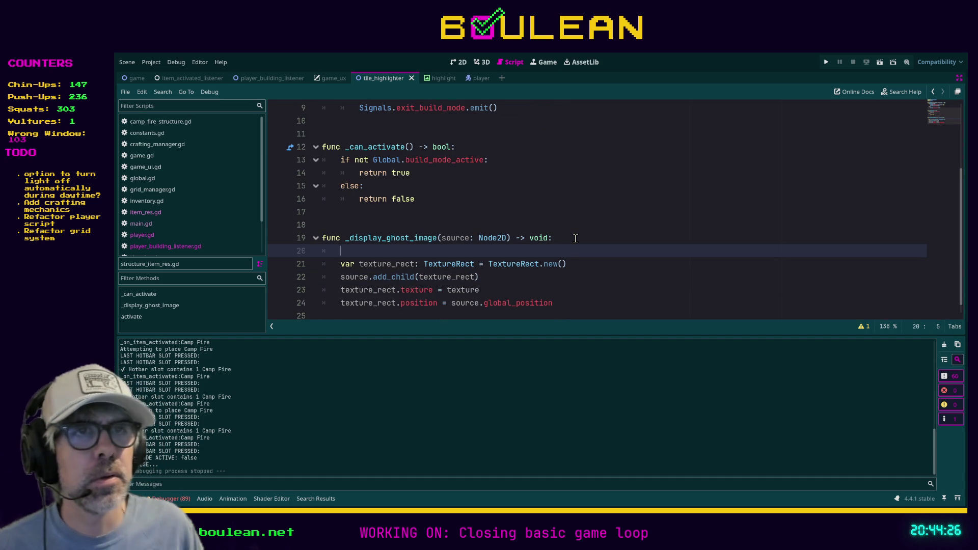
{"action": "type", "text": "print(\"SHOWING GHOST IMAGE"}
{"action": "key", "text": "ctrl+s"}
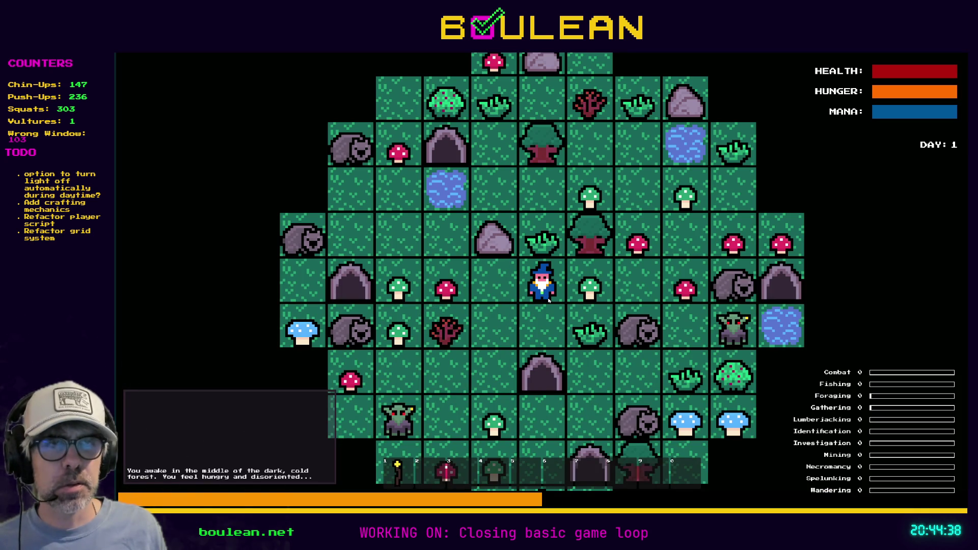
Step: Craft a Camp Fire from the in-game crafting list
{"action": "key", "text": "c"}
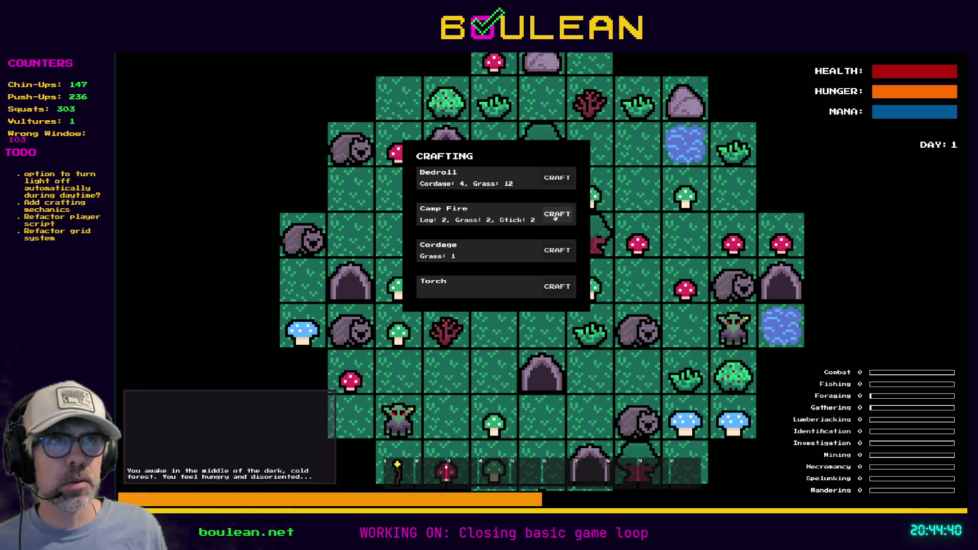
{"action": "left_click", "coordinate": [557, 214]}
{"action": "key", "text": "c"}
Step: Enter build mode with hotbar slot 2, cancel it with a click, and stop the game
{"action": "key", "text": "2"}
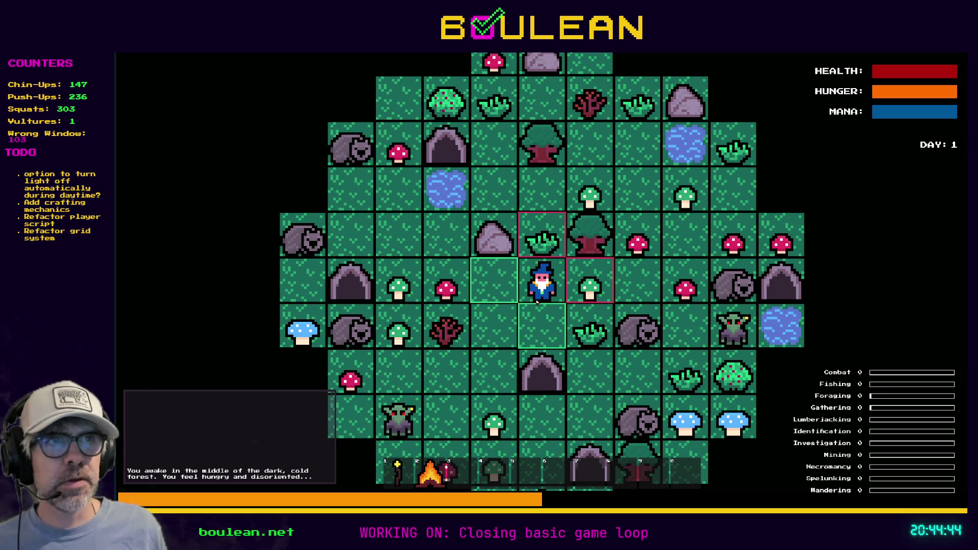
{"action": "scroll", "coordinate": [553, 295], "scroll_direction": "down", "scroll_amount": 3}
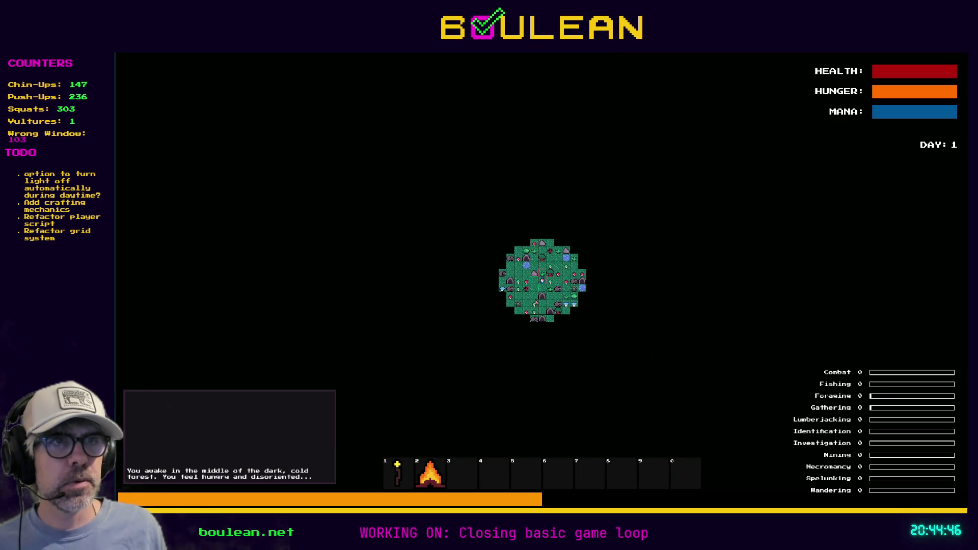
{"action": "scroll", "coordinate": [536, 302], "scroll_direction": "up", "scroll_amount": 3}
{"action": "scroll", "coordinate": [536, 303], "scroll_direction": "up", "scroll_amount": 2}
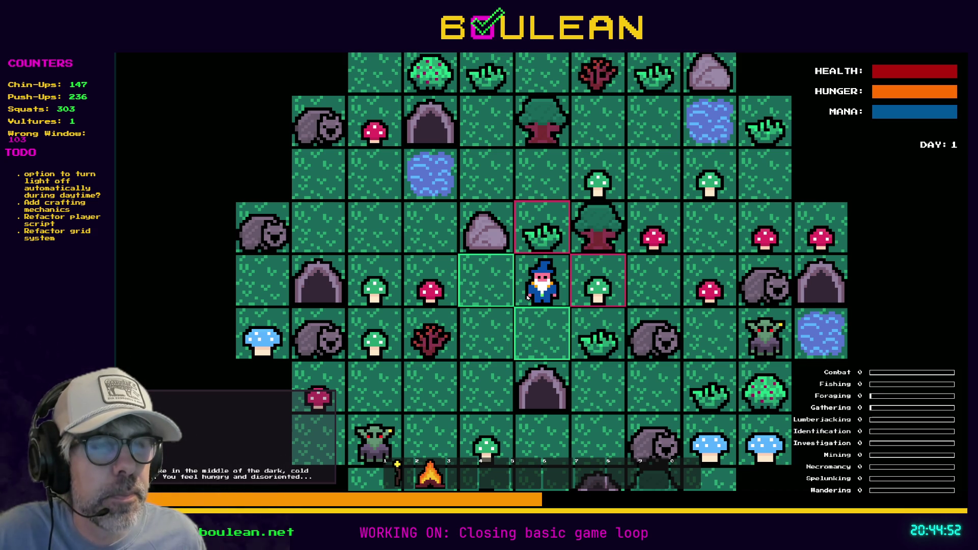
{"action": "left_click", "coordinate": [528, 298]}
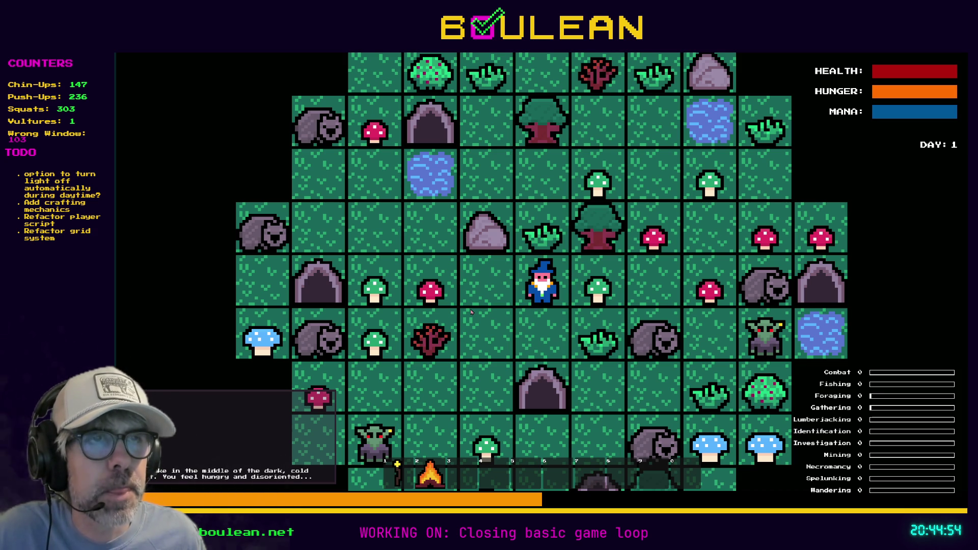
{"action": "key", "text": "F8"}
{"action": "left_click", "coordinate": [500, 290]}
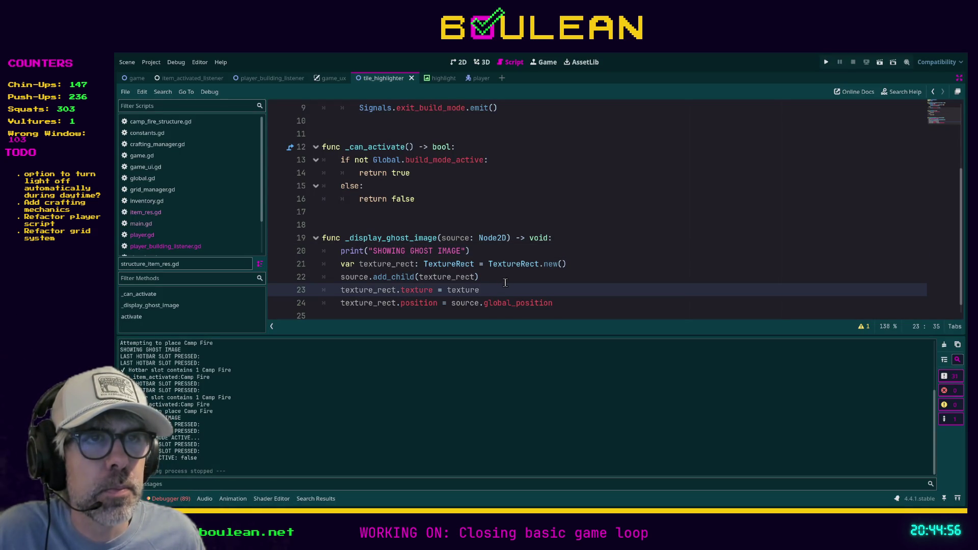
Step: Run a project-wide search for '.new()' to locate where the TextureRect is created
{"action": "scroll", "coordinate": [507, 280], "scroll_direction": "down", "scroll_amount": 1}
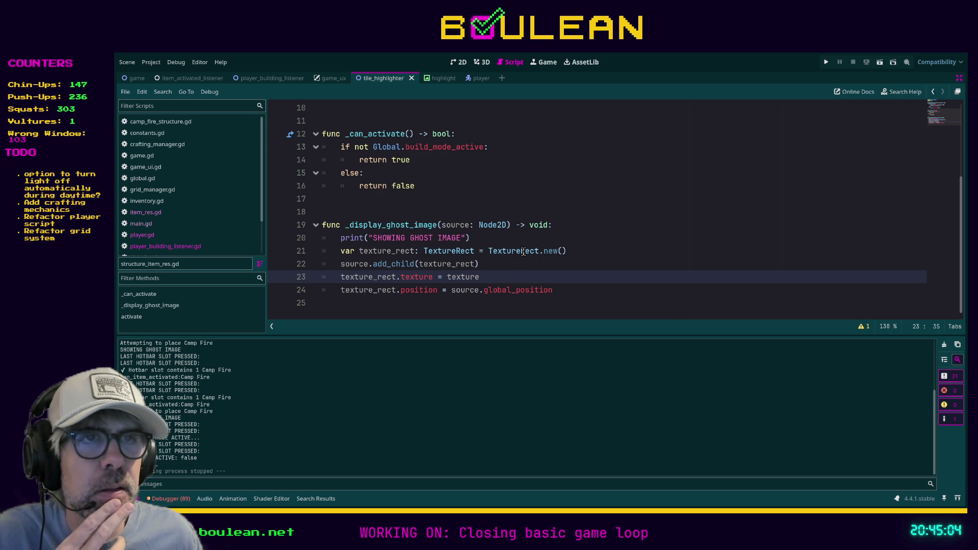
{"action": "left_click", "coordinate": [507, 267]}
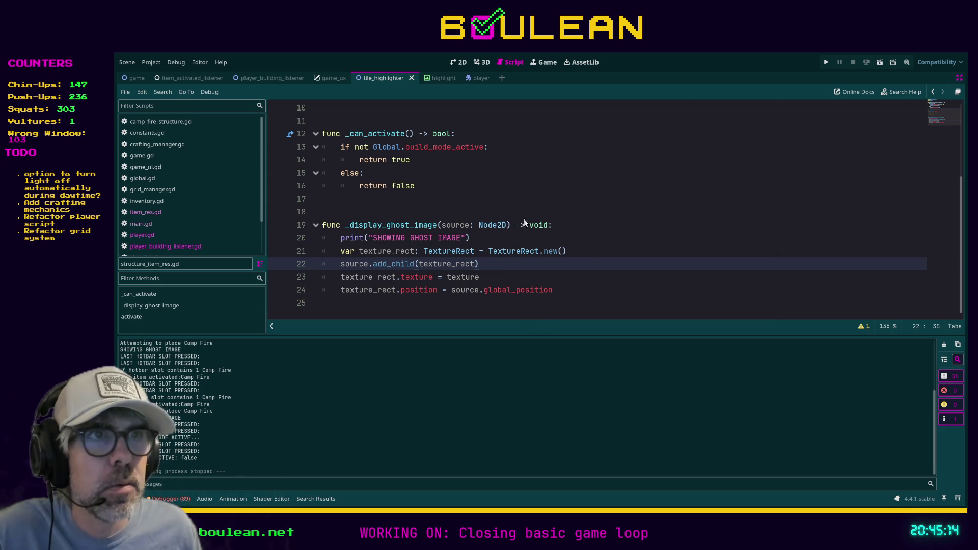
{"action": "left_click", "coordinate": [595, 232]}
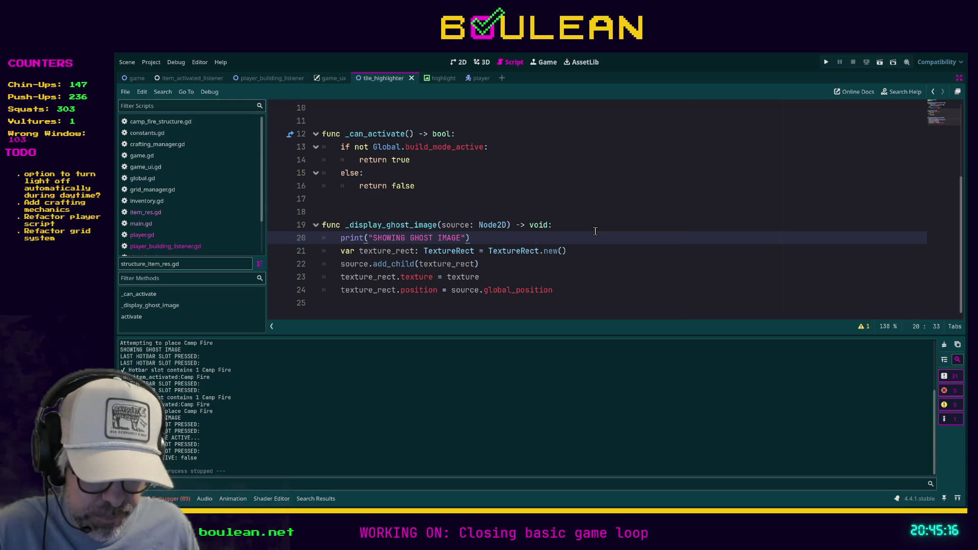
{"action": "left_click", "coordinate": [570, 224]}
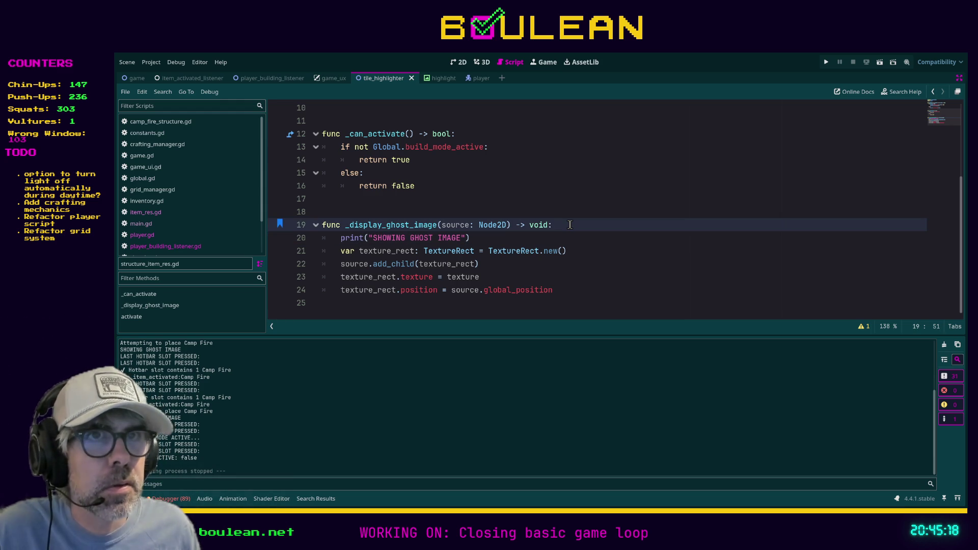
{"action": "key", "text": "ctrl+shift+f"}
{"action": "key", "text": "Return"}
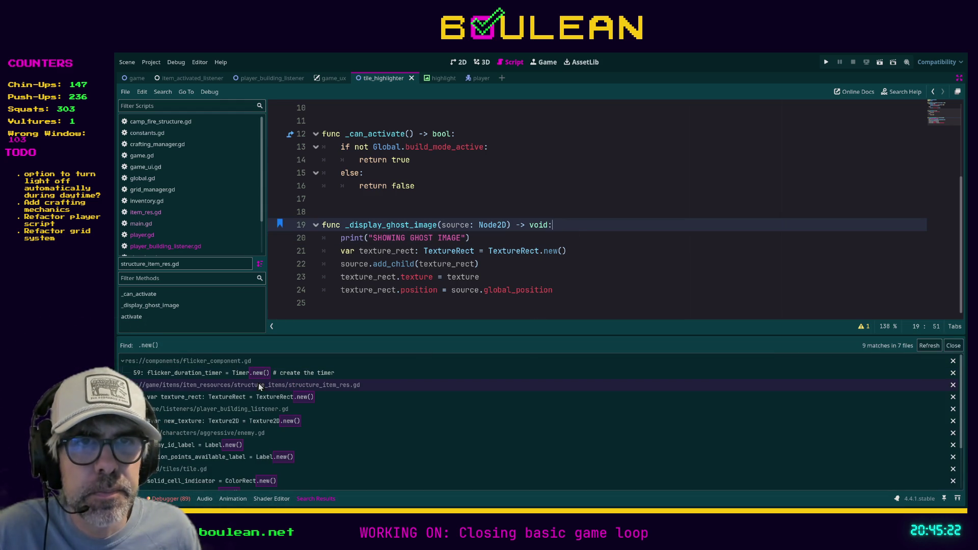
Step: Browse the .new() matches and project scripts, ending in structure_item_res.gd
{"action": "left_click", "coordinate": [257, 400]}
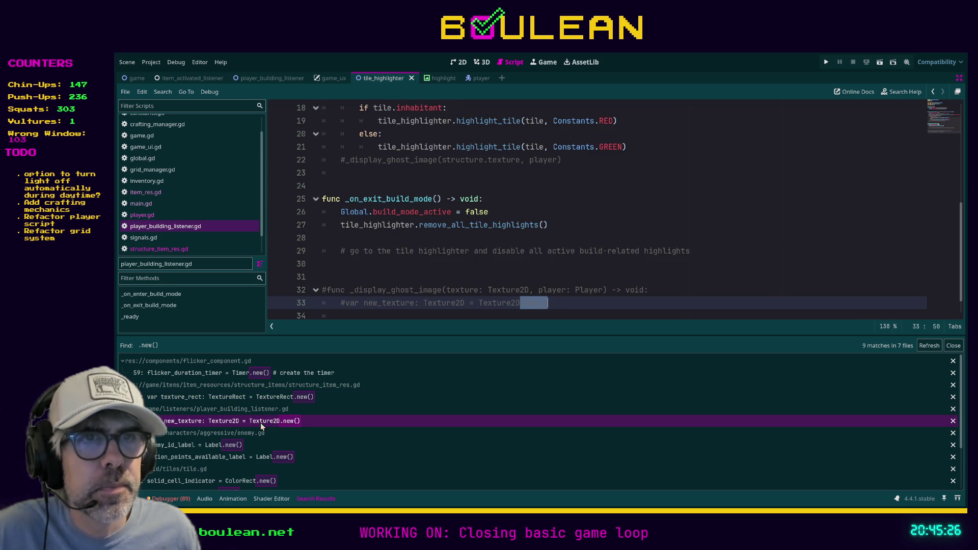
{"action": "left_click", "coordinate": [244, 445]}
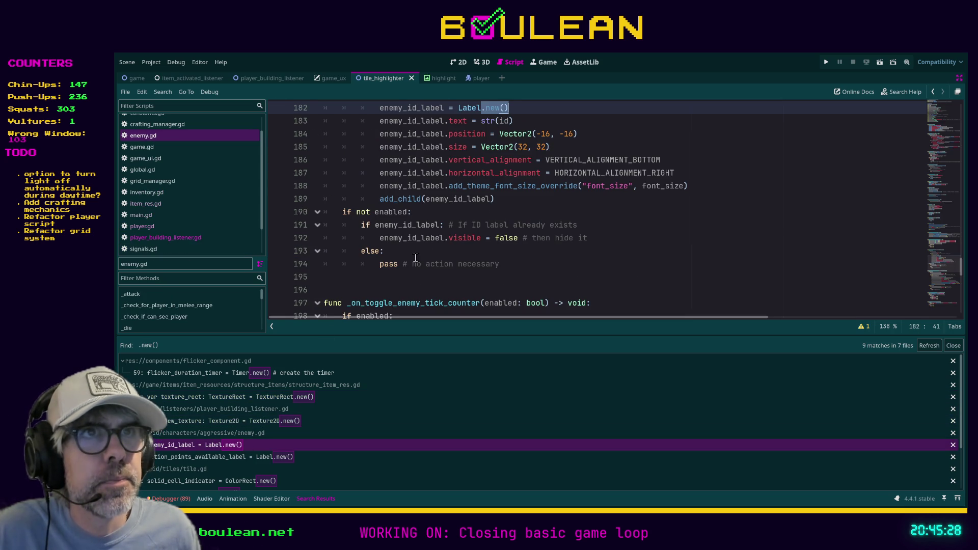
{"action": "scroll", "coordinate": [464, 263], "scroll_direction": "up", "scroll_amount": 2}
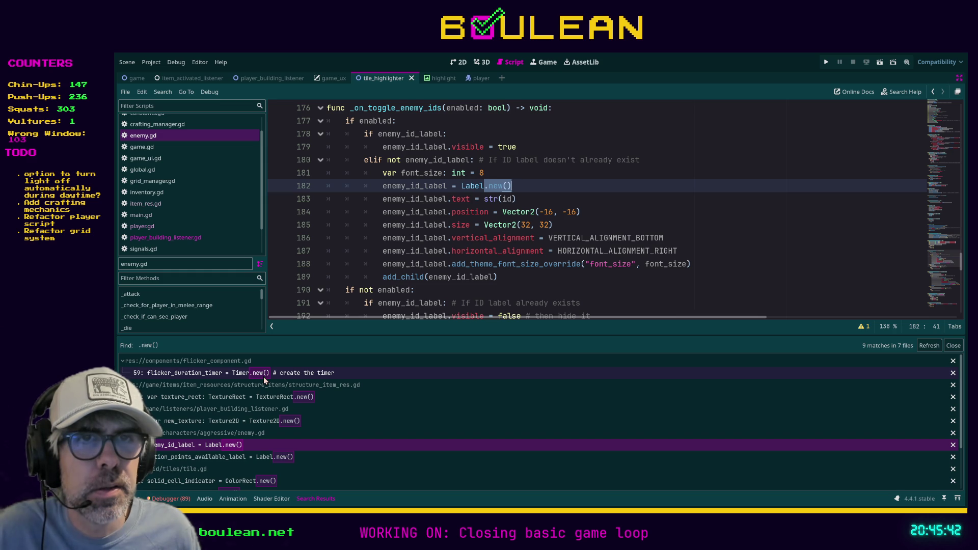
{"action": "left_click", "coordinate": [188, 237]}
{"action": "scroll", "coordinate": [200, 219], "scroll_direction": "up", "scroll_amount": 1}
{"action": "scroll", "coordinate": [200, 219], "scroll_direction": "down", "scroll_amount": 3}
{"action": "left_click", "coordinate": [172, 250]}
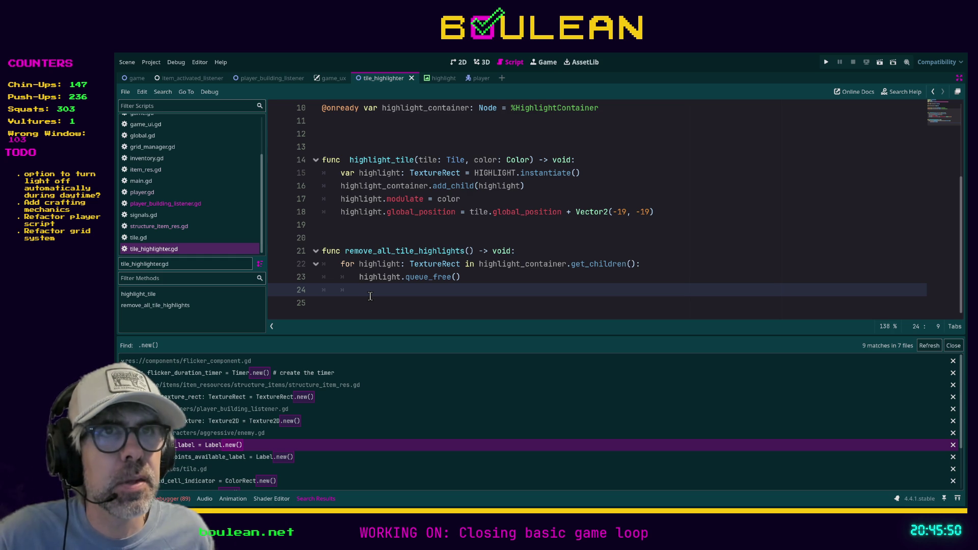
{"action": "left_click", "coordinate": [196, 204]}
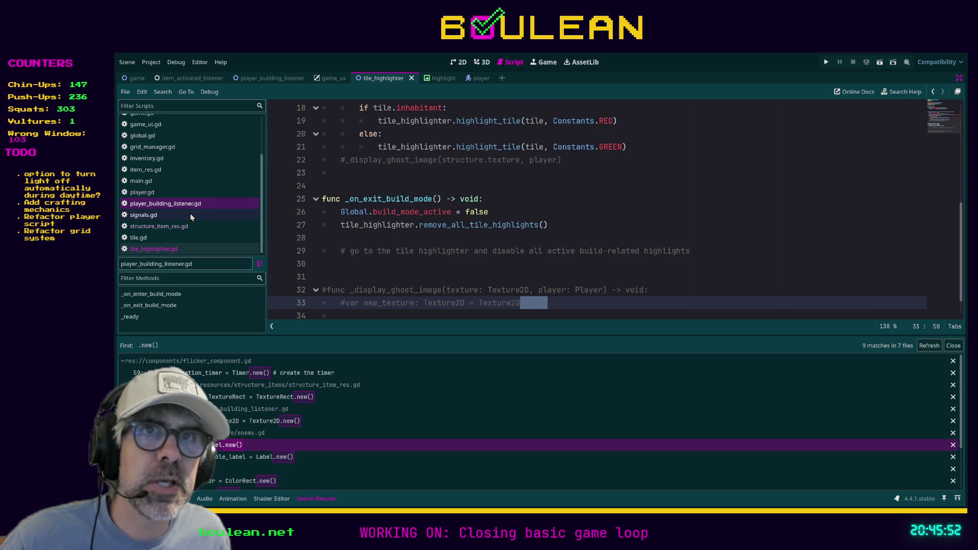
{"action": "left_click", "coordinate": [170, 171]}
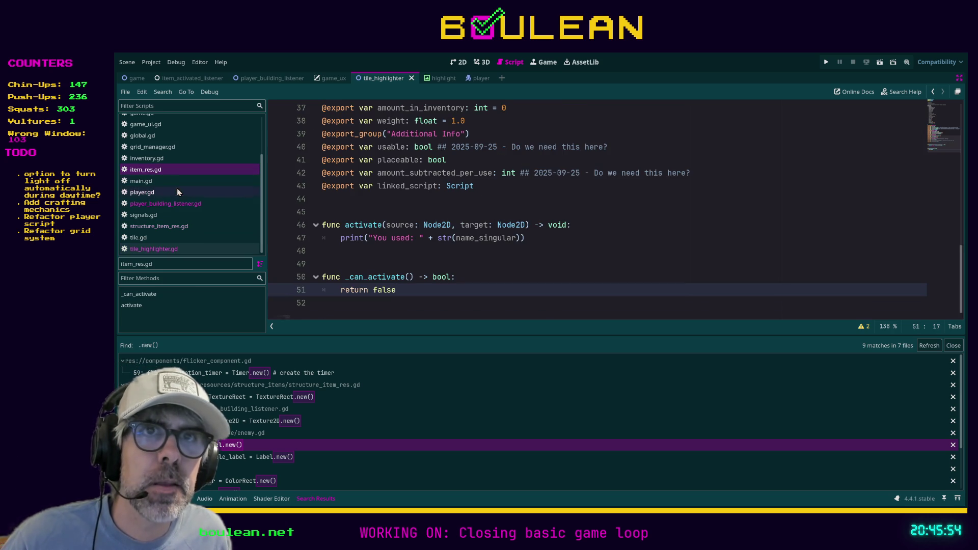
{"action": "left_click", "coordinate": [168, 227]}
Step: Move add_child below the position line and start a new texture_rect line above it
{"action": "left_click", "coordinate": [557, 278]}
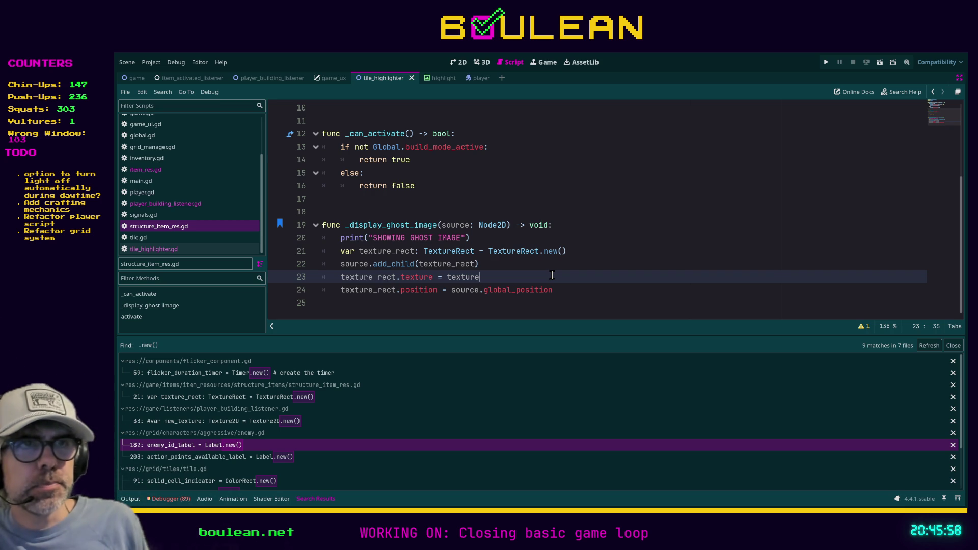
{"action": "key", "text": "Up"}
{"action": "key", "text": "Up"}
{"action": "key", "text": "alt+Down"}
{"action": "key", "text": "alt+Down"}
{"action": "key", "text": "alt+Down"}
{"action": "key", "text": "Up"}
{"action": "key", "text": "Return"}
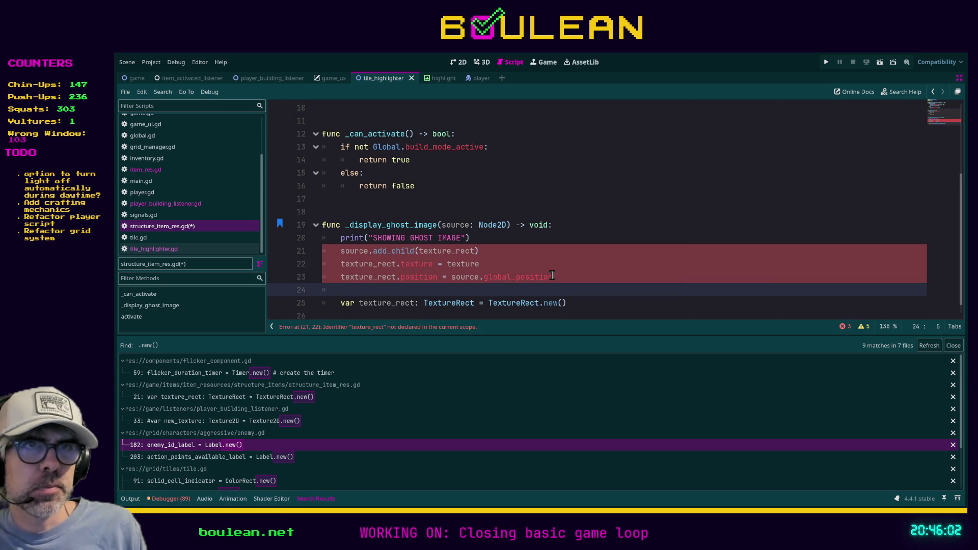
{"action": "key", "text": "Down"}
{"action": "key", "text": "alt+Up"}
{"action": "key", "text": "alt+Up"}
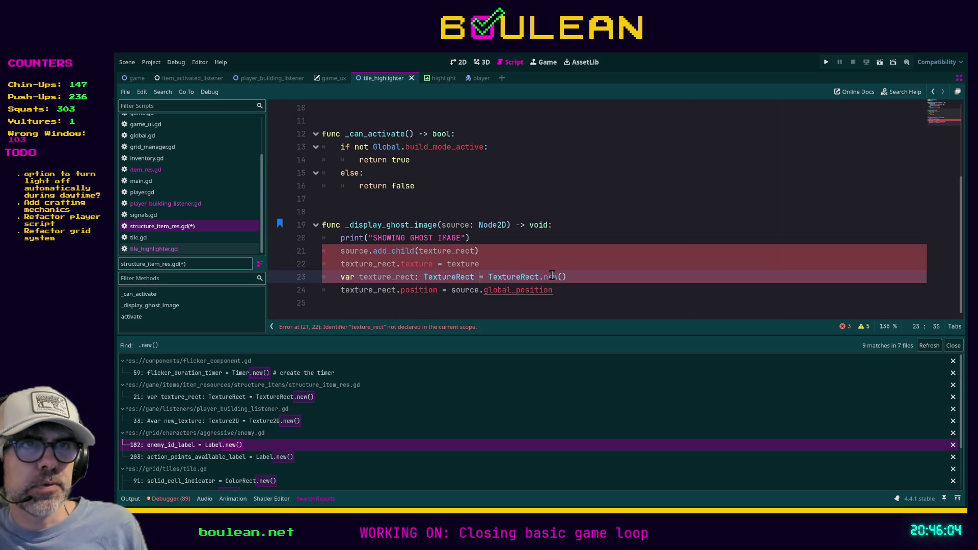
{"action": "key", "text": "alt+Up"}
{"action": "key", "text": "alt+Up"}
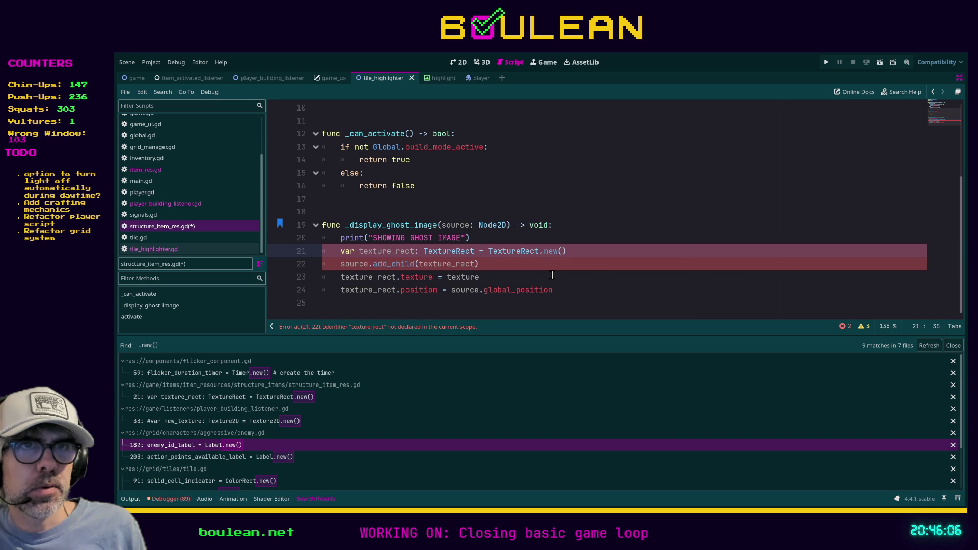
{"action": "key", "text": "Down"}
{"action": "key", "text": "alt+Down"}
{"action": "key", "text": "alt+Down"}
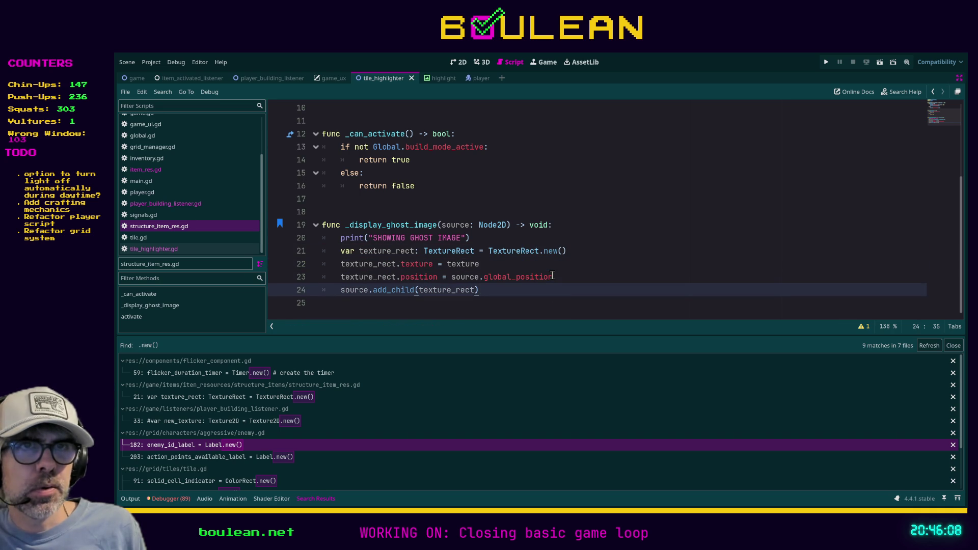
{"action": "key", "text": "ctrl+shift+Return"}
{"action": "type", "text": "texture"}
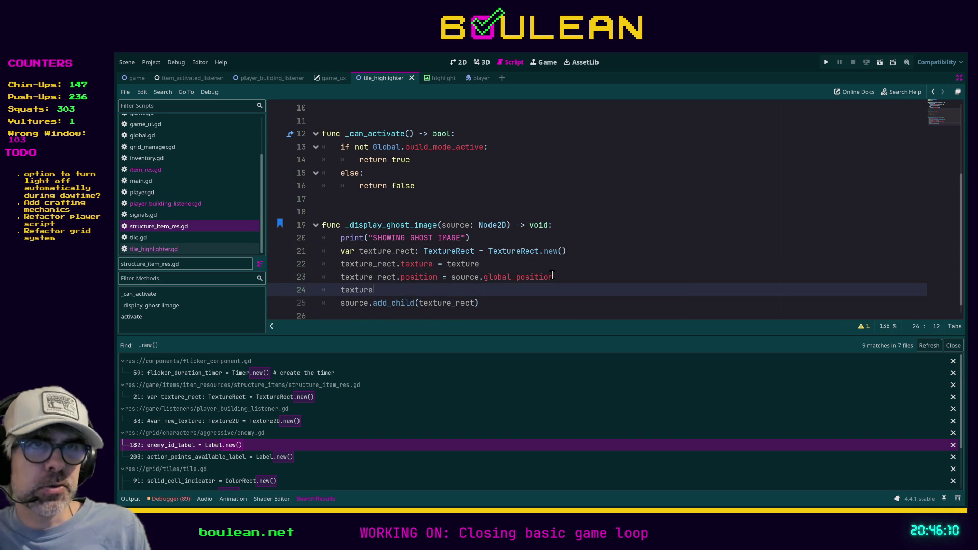
{"action": "type", "text": "_rect.si"}
Step: Add texture_rect.size = Vector2(38, 38) before add_child, save, and relaunch the game
{"action": "key", "text": "Return"}
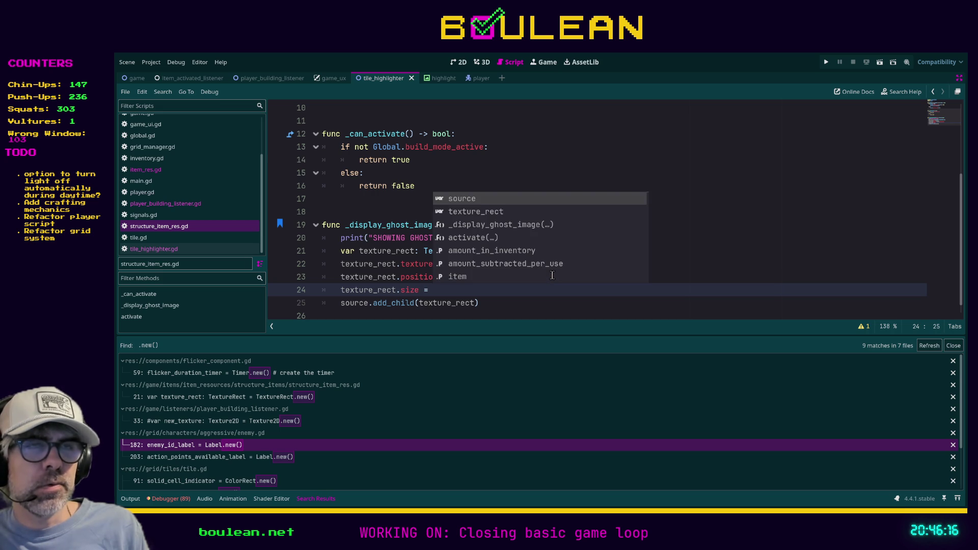
{"action": "type", "text": "Vector2("}
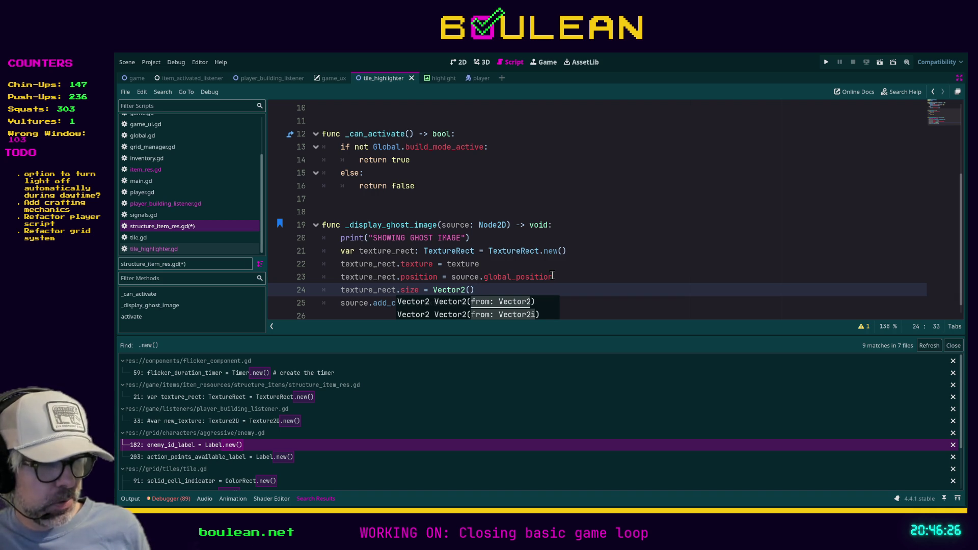
{"action": "type", "text": "38, 38"}
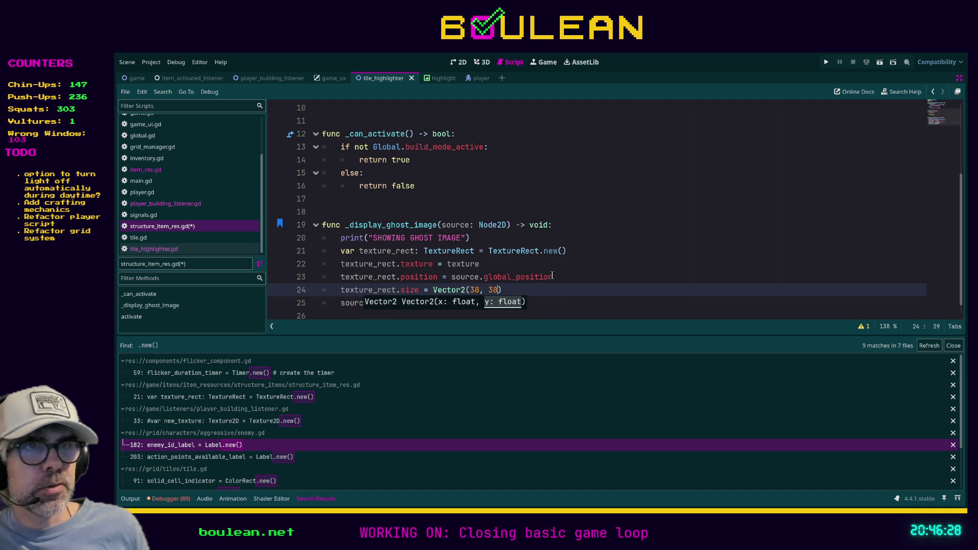
{"action": "left_click", "coordinate": [538, 297]}
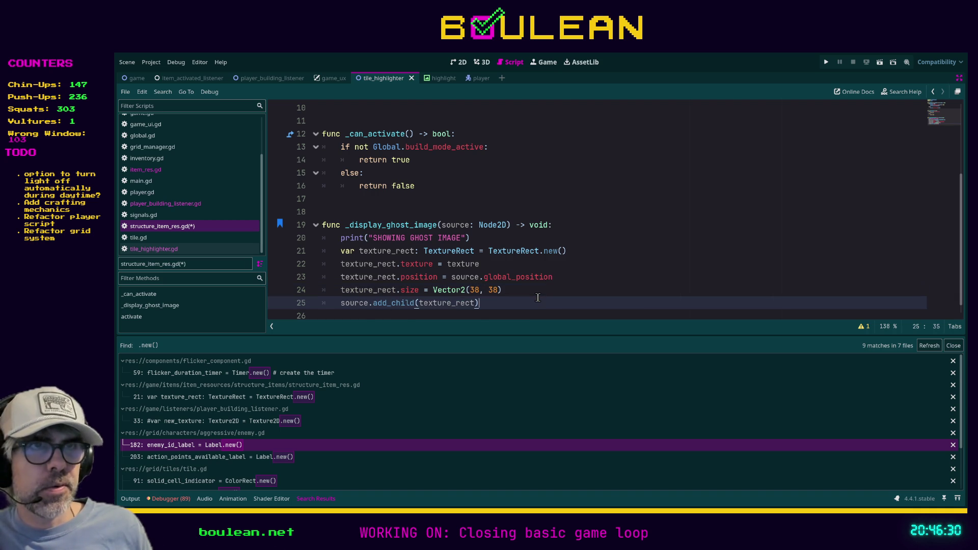
{"action": "key", "text": "ctrl+s"}
{"action": "key", "text": "F5"}
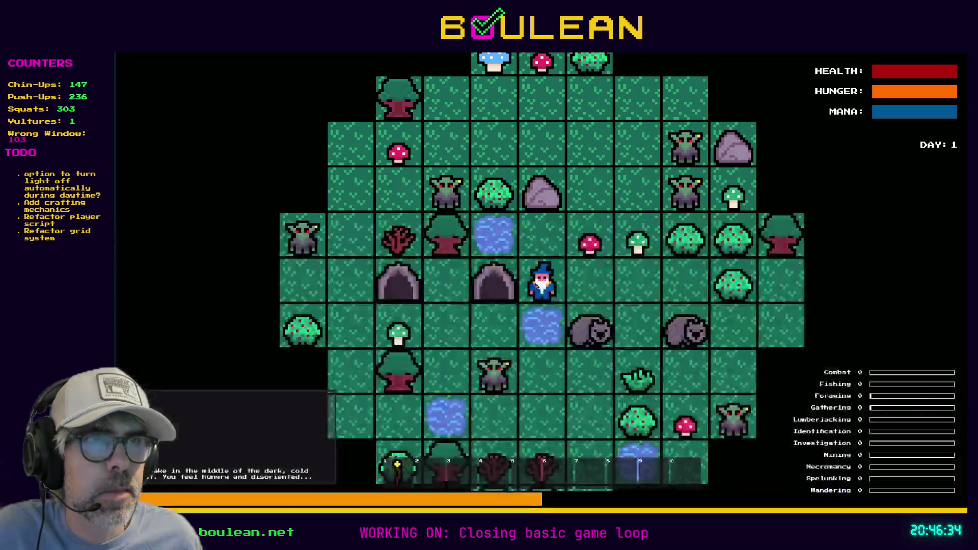
Step: Craft a Camp Fire in the game's Crafting panel
{"action": "key", "text": "c"}
{"action": "left_click", "coordinate": [554, 214]}
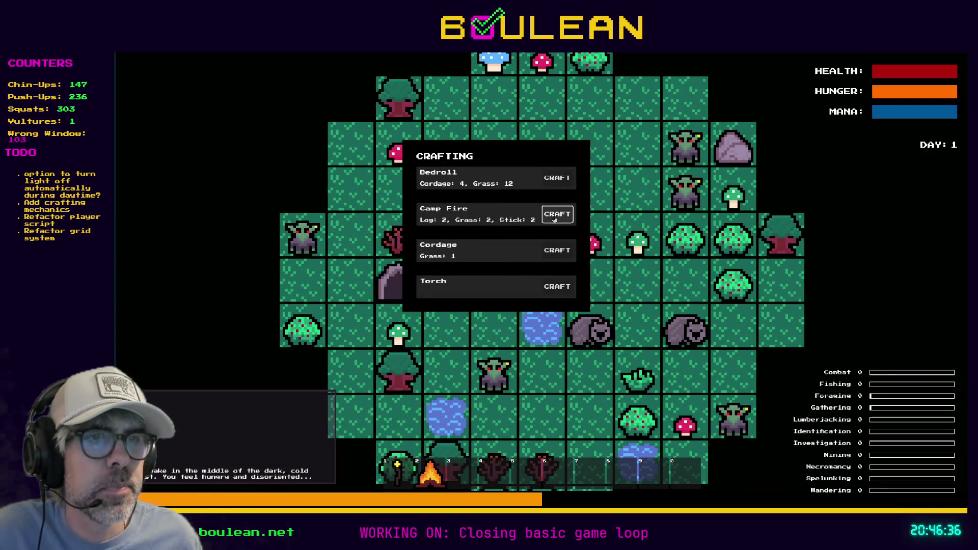
{"action": "key", "text": "c"}
Step: Zoom the view, use the Camp Fire to enter build mode, leave it, and stop the game
{"action": "scroll", "coordinate": [556, 222], "scroll_direction": "down", "scroll_amount": 1}
{"action": "scroll", "coordinate": [555, 221], "scroll_direction": "down", "scroll_amount": 3}
{"action": "scroll", "coordinate": [555, 221], "scroll_direction": "up", "scroll_amount": 5}
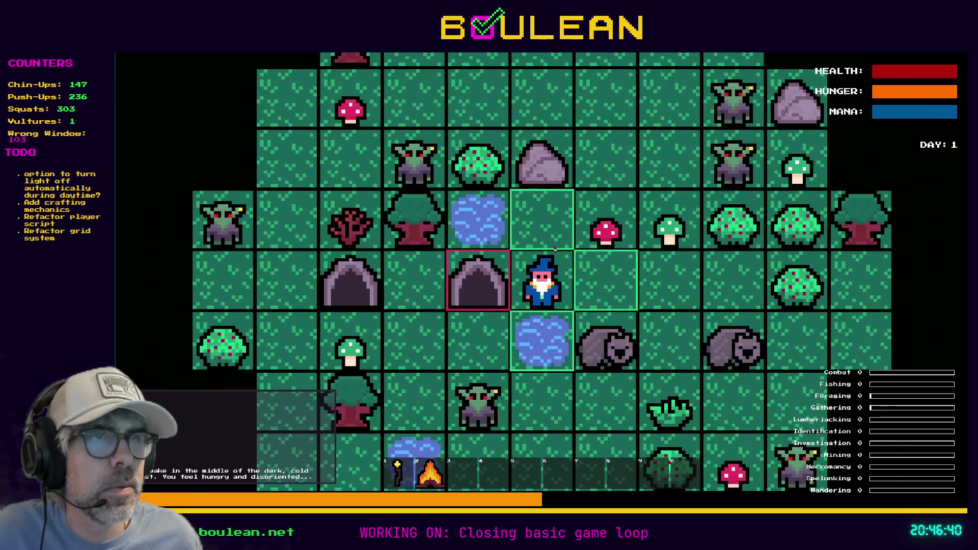
{"action": "scroll", "coordinate": [554, 221], "scroll_direction": "up", "scroll_amount": 2}
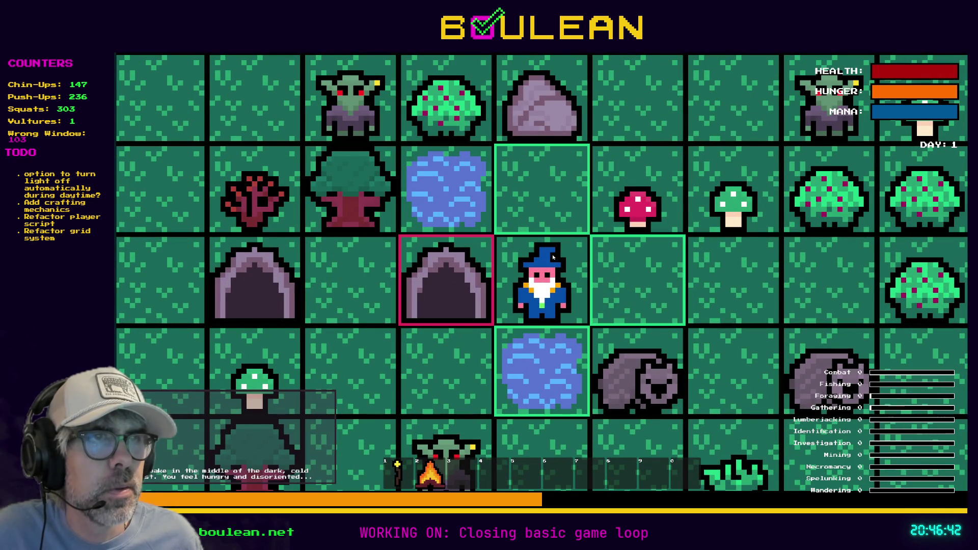
{"action": "left_click", "coordinate": [549, 276]}
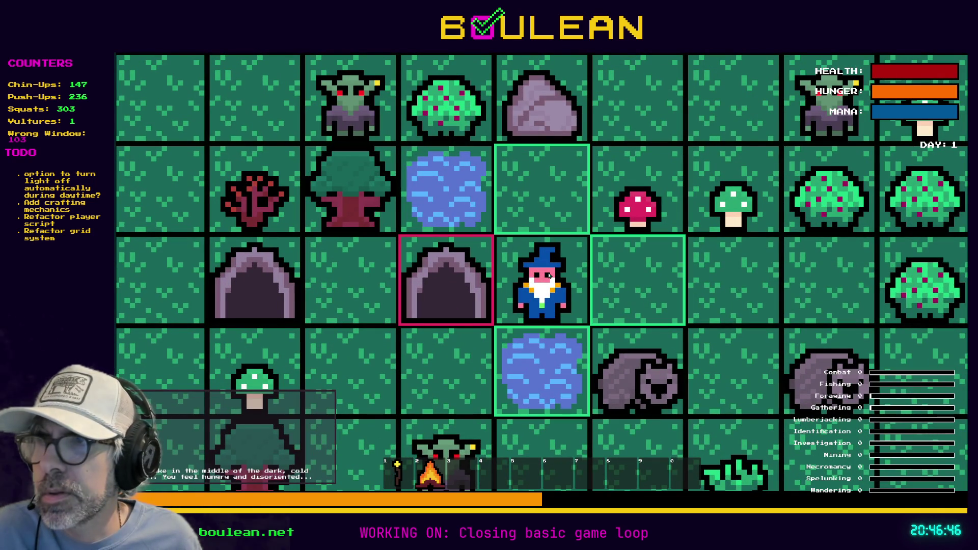
{"action": "key", "text": "2"}
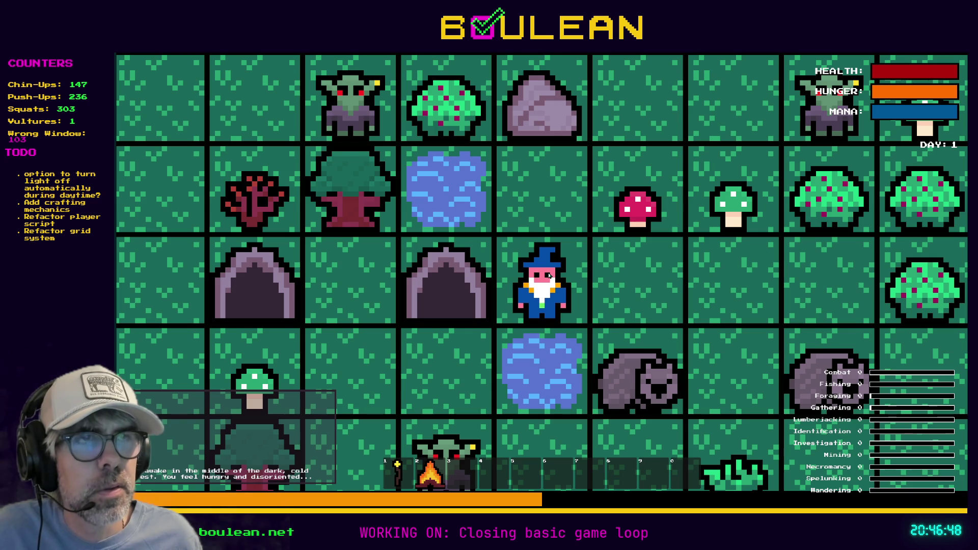
{"action": "key", "text": "F8"}
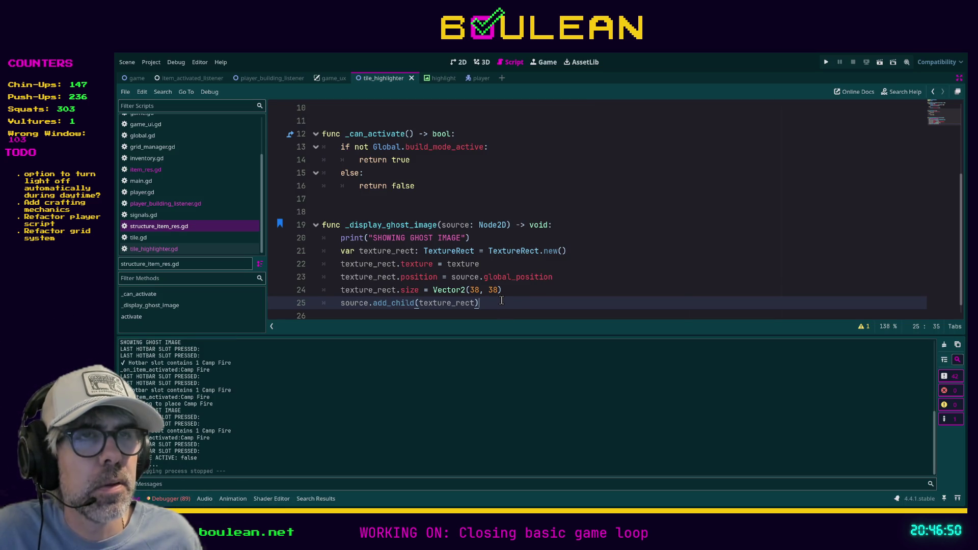
Step: Scroll structure_item_res.gd to the top and search the project for 'activate'
{"action": "scroll", "coordinate": [501, 301], "scroll_direction": "up", "scroll_amount": 3}
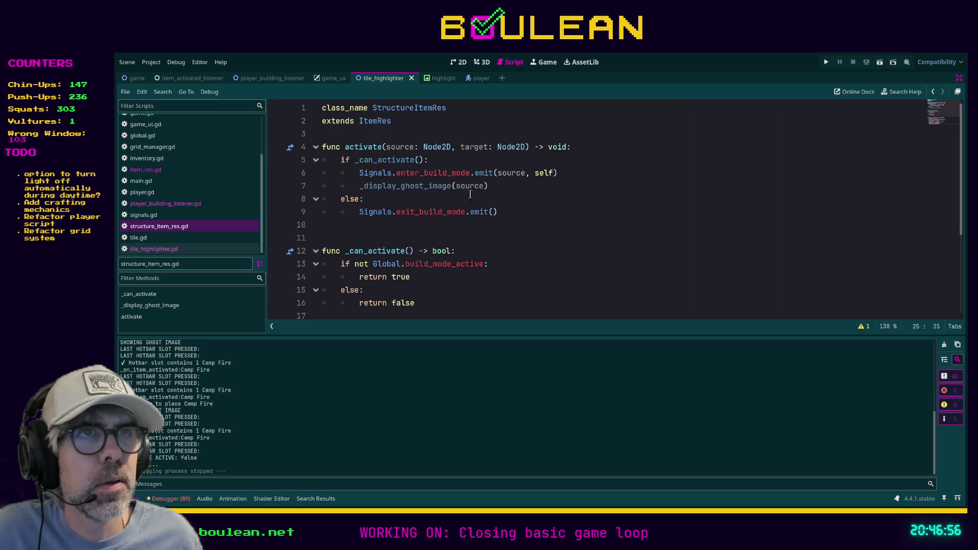
{"action": "left_click", "coordinate": [413, 232]}
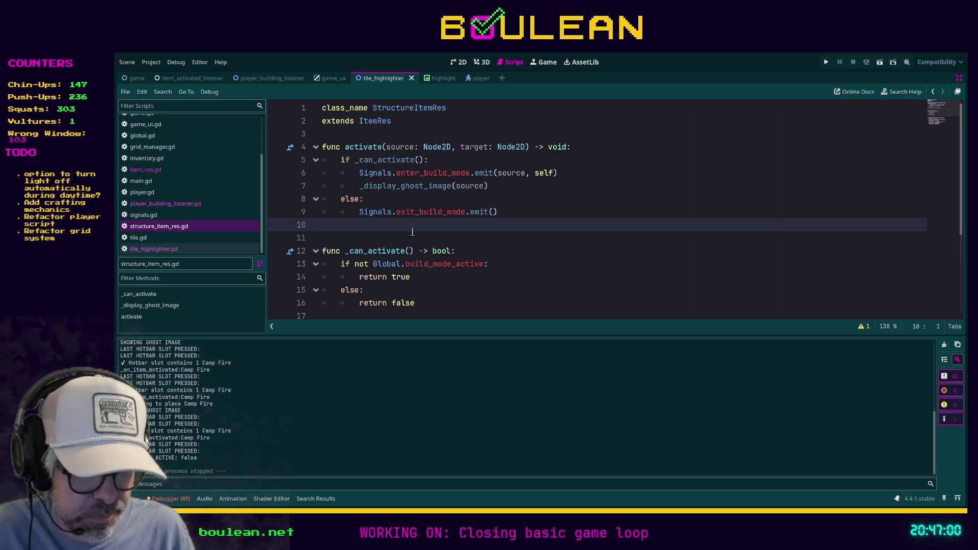
{"action": "key", "text": "ctrl+shift+f"}
{"action": "key", "text": "Return"}
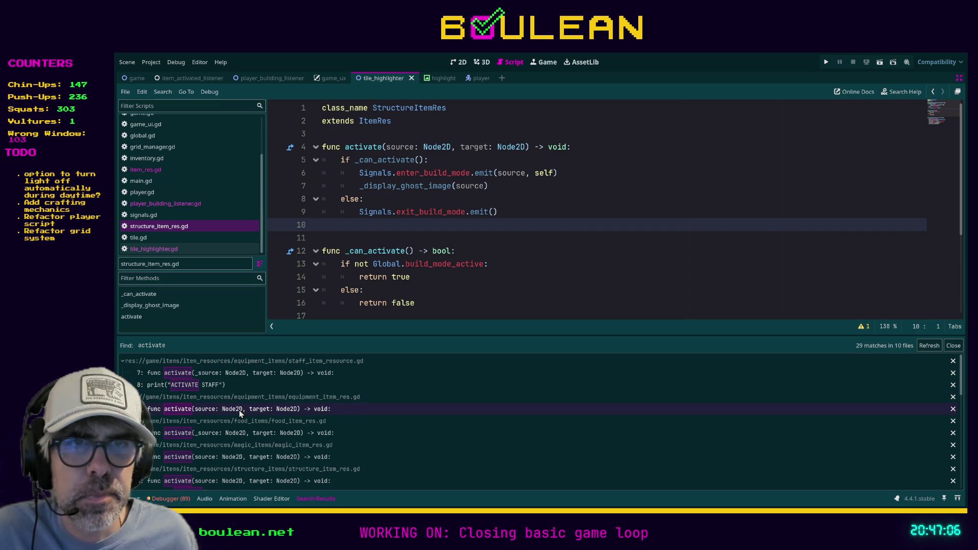
Step: Open the item.activate(source, target) match in item_activated_listener.gd from the Search Results
{"action": "scroll", "coordinate": [244, 434], "scroll_direction": "down", "scroll_amount": 1}
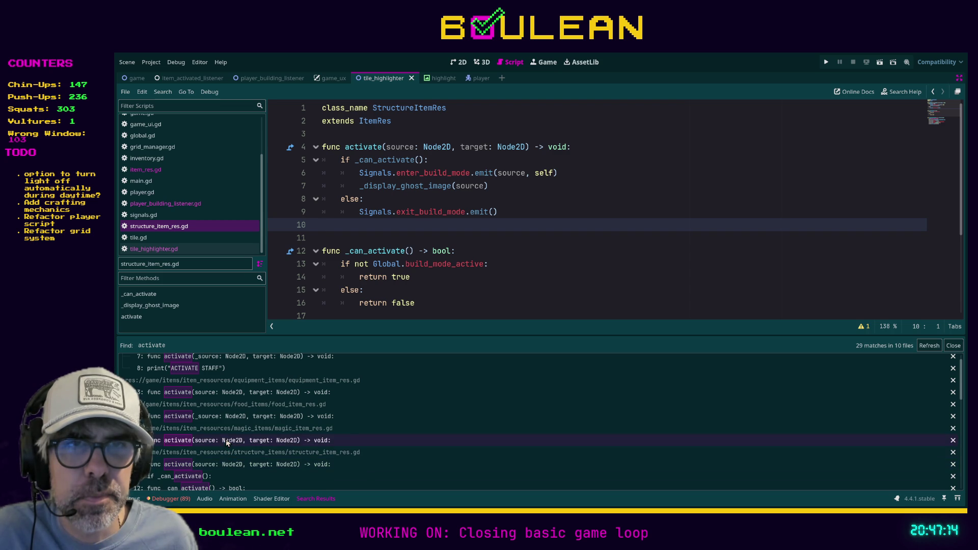
{"action": "scroll", "coordinate": [229, 420], "scroll_direction": "up", "scroll_amount": 1}
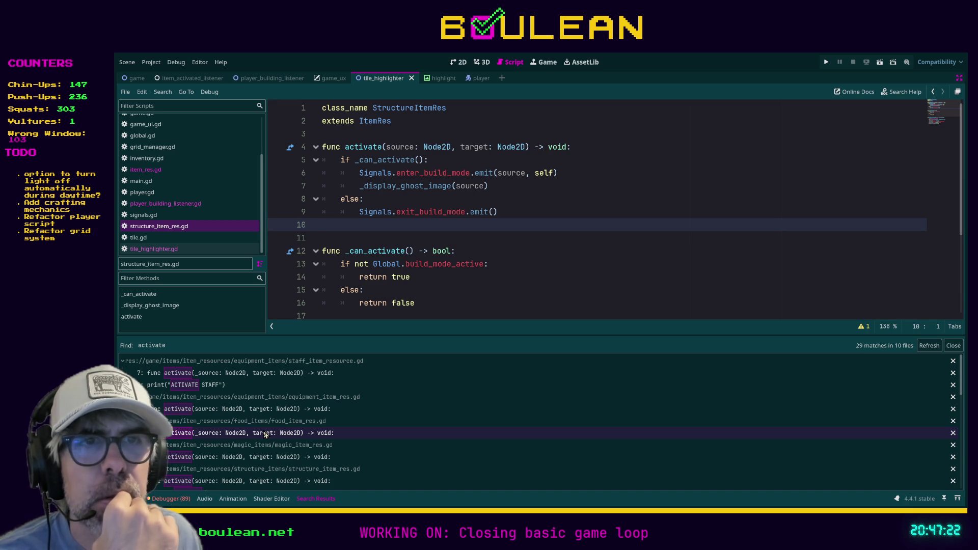
{"action": "scroll", "coordinate": [266, 437], "scroll_direction": "down", "scroll_amount": 1}
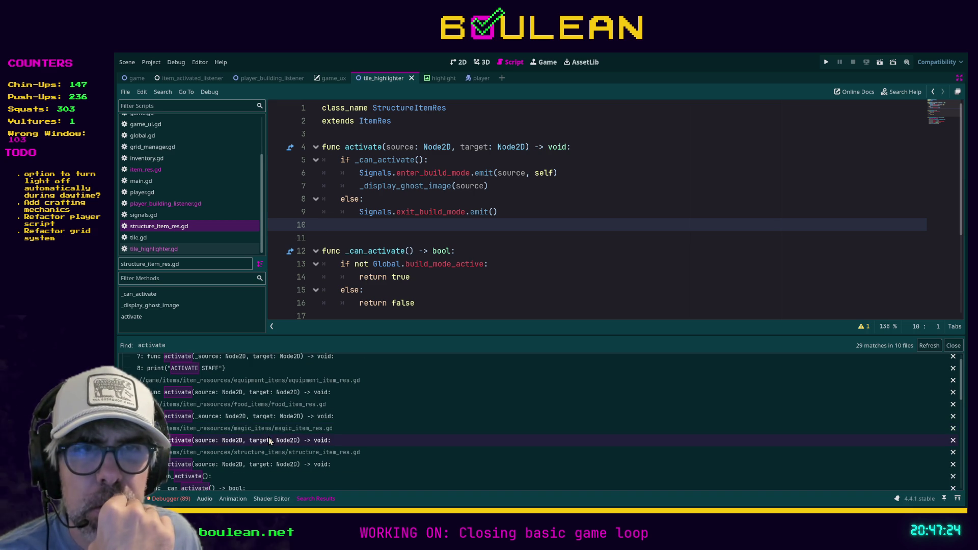
{"action": "scroll", "coordinate": [273, 442], "scroll_direction": "down", "scroll_amount": 1}
{"action": "scroll", "coordinate": [273, 443], "scroll_direction": "down", "scroll_amount": 2}
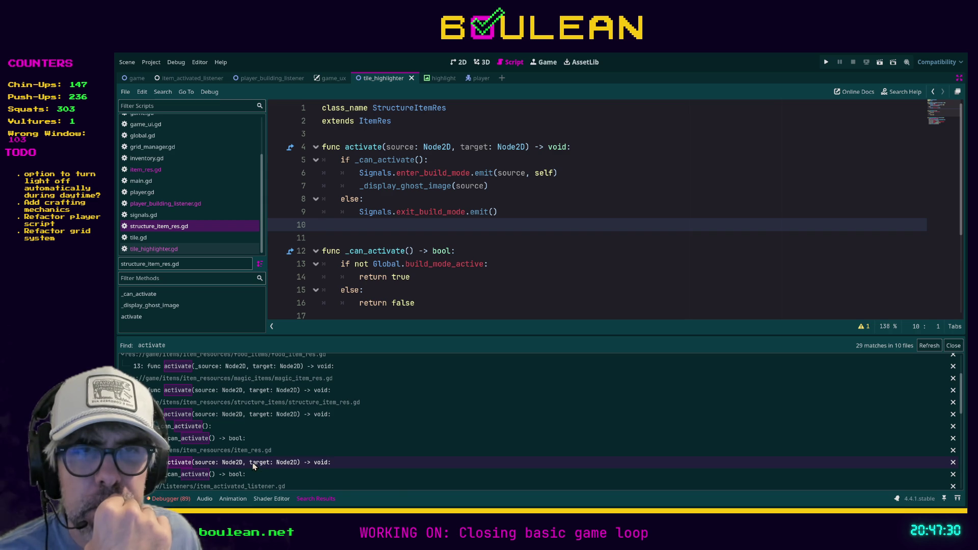
{"action": "scroll", "coordinate": [252, 462], "scroll_direction": "down", "scroll_amount": 2}
{"action": "scroll", "coordinate": [286, 457], "scroll_direction": "down", "scroll_amount": 1}
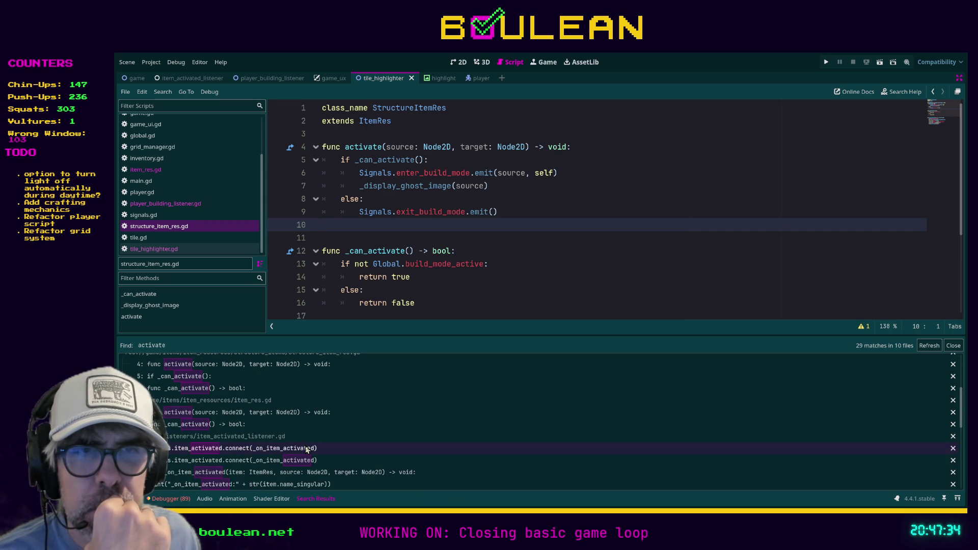
{"action": "scroll", "coordinate": [308, 449], "scroll_direction": "down", "scroll_amount": 2}
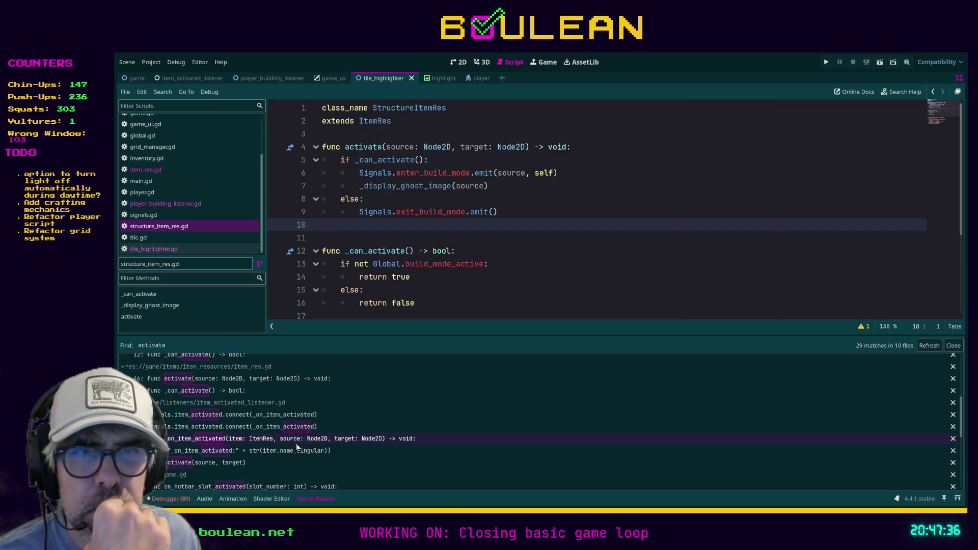
{"action": "scroll", "coordinate": [288, 456], "scroll_direction": "down", "scroll_amount": 1}
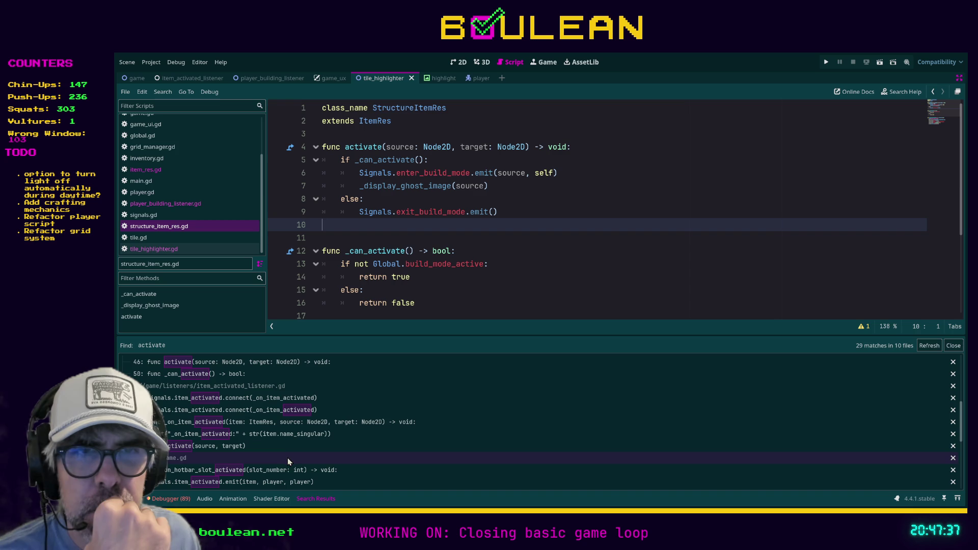
{"action": "left_click", "coordinate": [235, 449]}
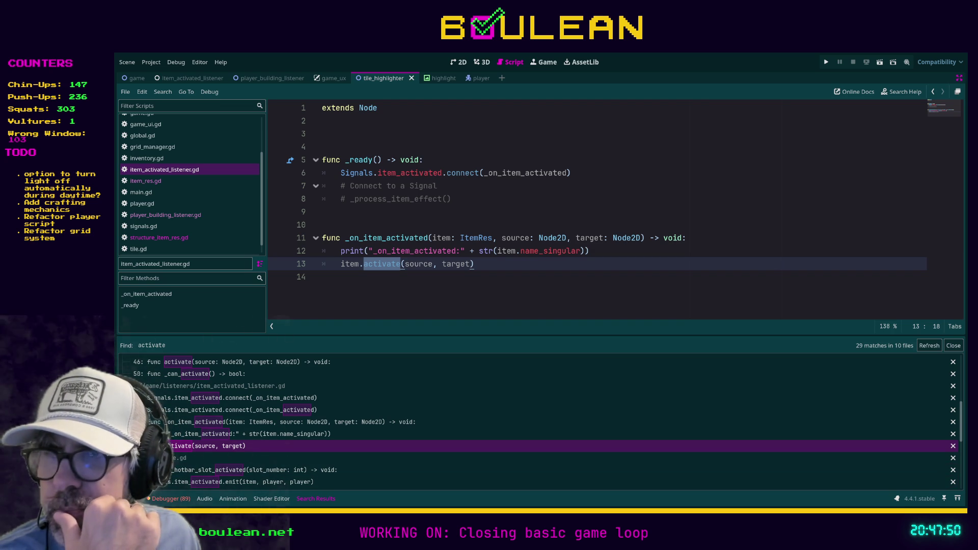
Step: Jump to on_hotbar_slot_activated in game.gd, where item_activated is emitted
{"action": "scroll", "coordinate": [263, 475], "scroll_direction": "down", "scroll_amount": 1}
{"action": "scroll", "coordinate": [264, 475], "scroll_direction": "down", "scroll_amount": 1}
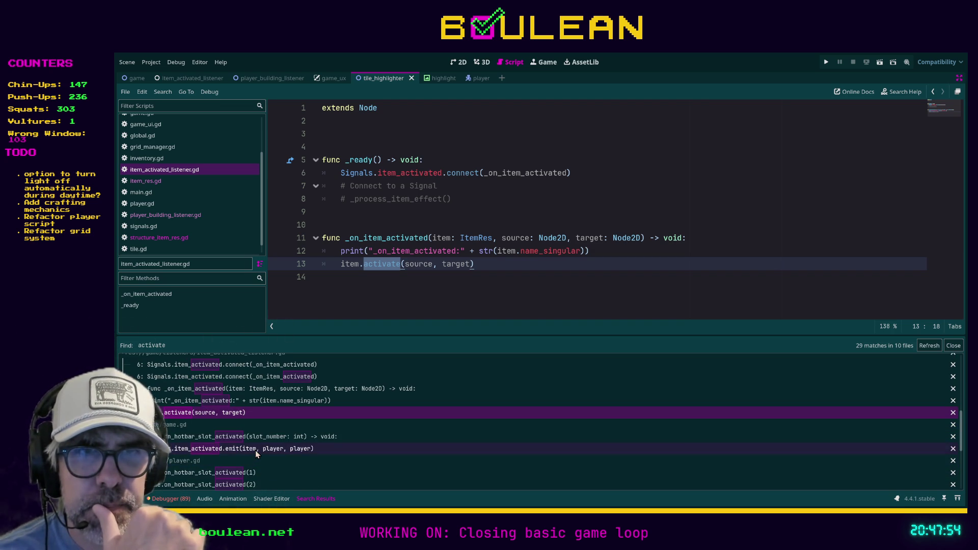
{"action": "scroll", "coordinate": [253, 473], "scroll_direction": "down", "scroll_amount": 5}
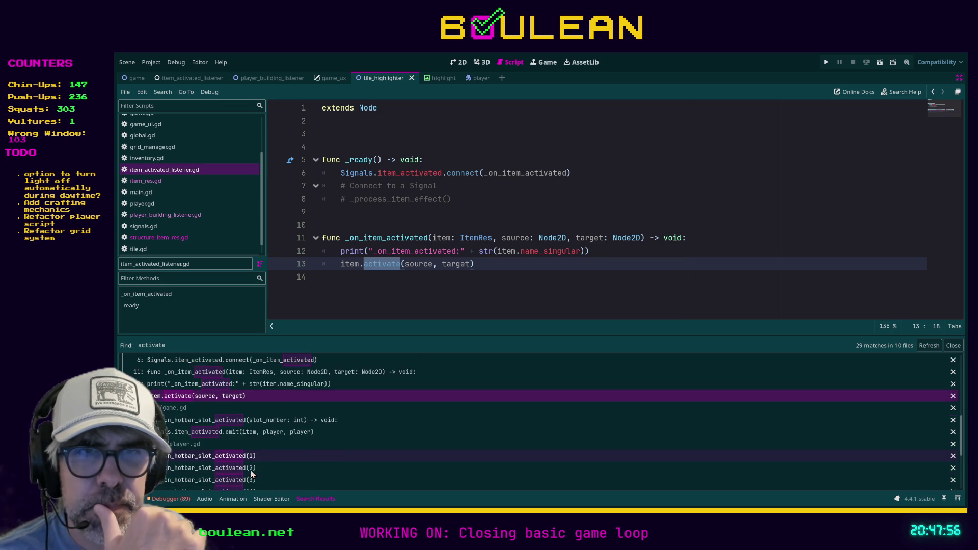
{"action": "scroll", "coordinate": [253, 474], "scroll_direction": "down", "scroll_amount": 3}
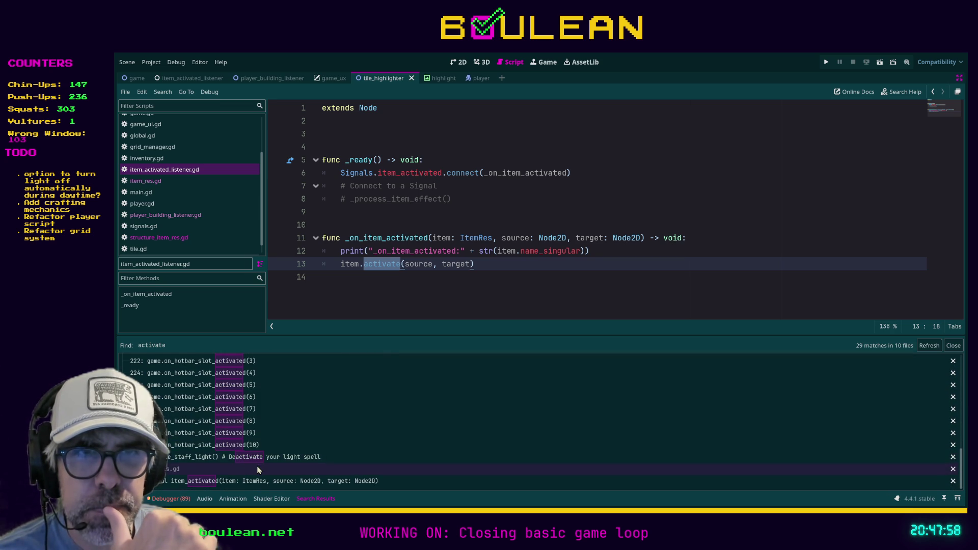
{"action": "scroll", "coordinate": [259, 461], "scroll_direction": "down", "scroll_amount": 2}
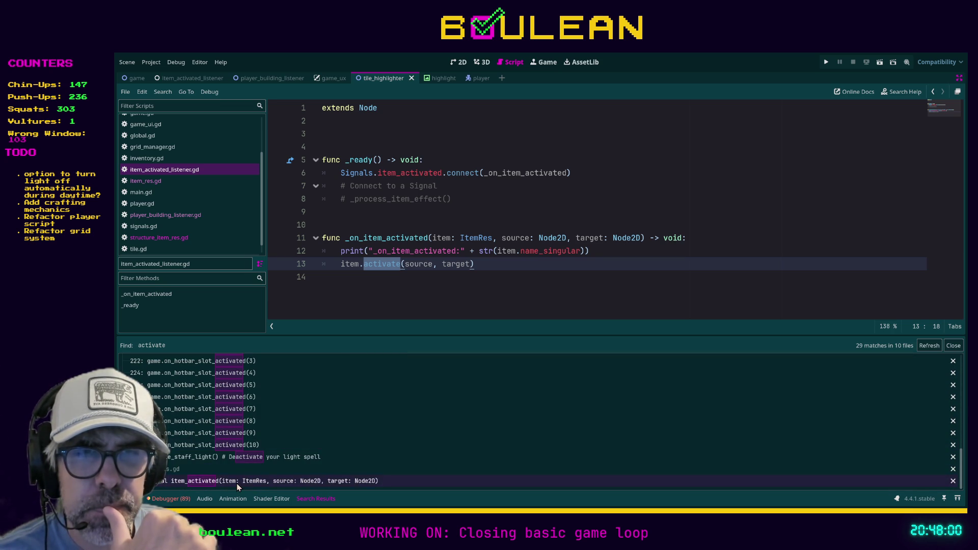
{"action": "scroll", "coordinate": [335, 445], "scroll_direction": "up", "scroll_amount": 3}
{"action": "scroll", "coordinate": [335, 446], "scroll_direction": "up", "scroll_amount": 3}
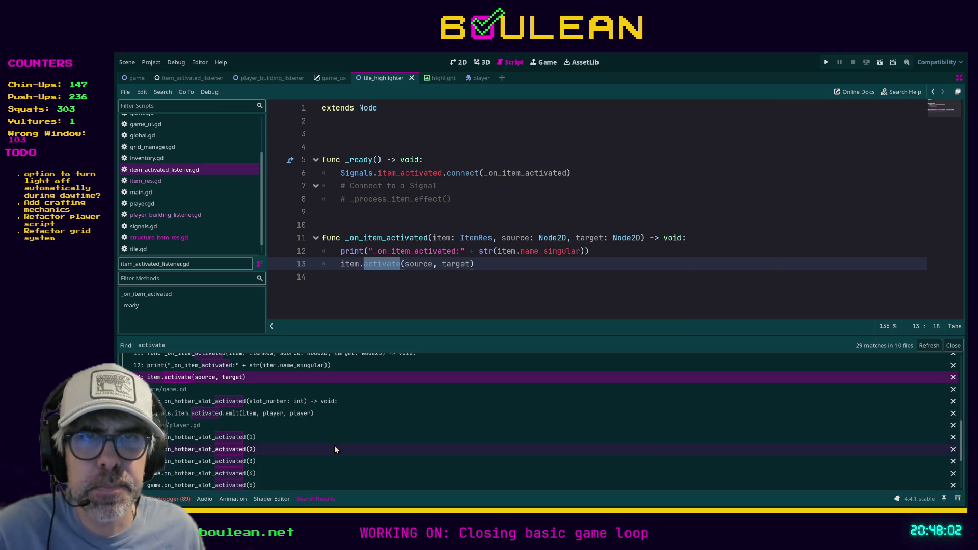
{"action": "left_click", "coordinate": [246, 401]}
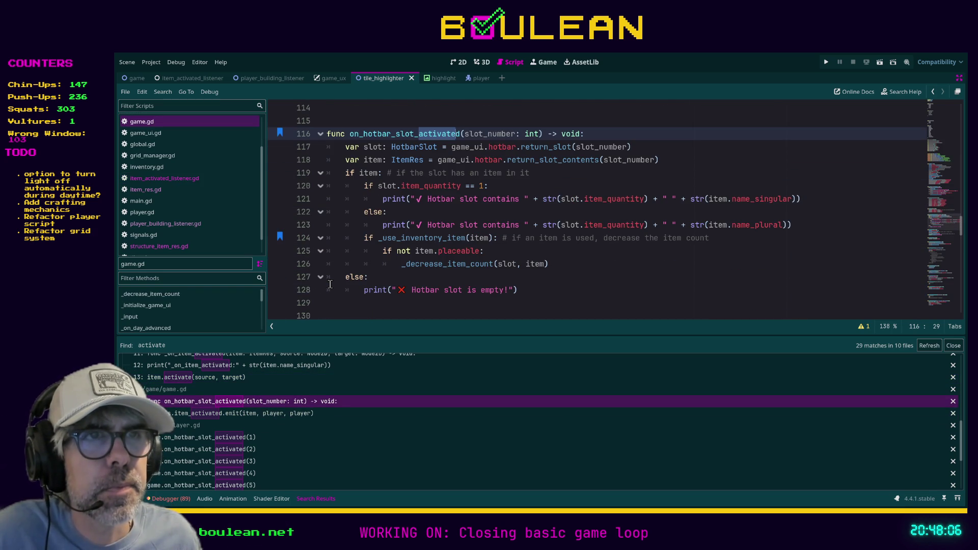
{"action": "left_click", "coordinate": [234, 414]}
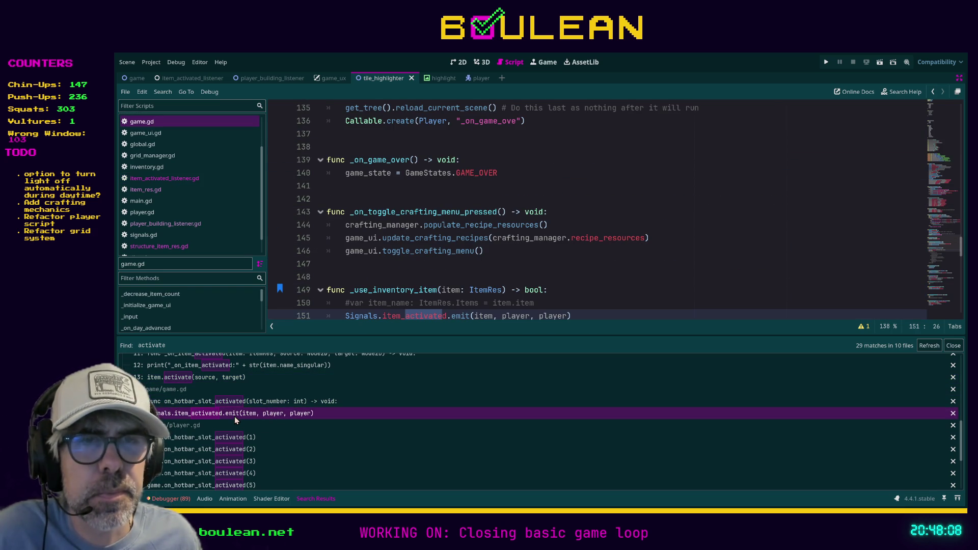
Step: Follow item_activated into item_activated_listener.gd and its signal declaration in signals.gd
{"action": "scroll", "coordinate": [342, 283], "scroll_direction": "down", "scroll_amount": 1}
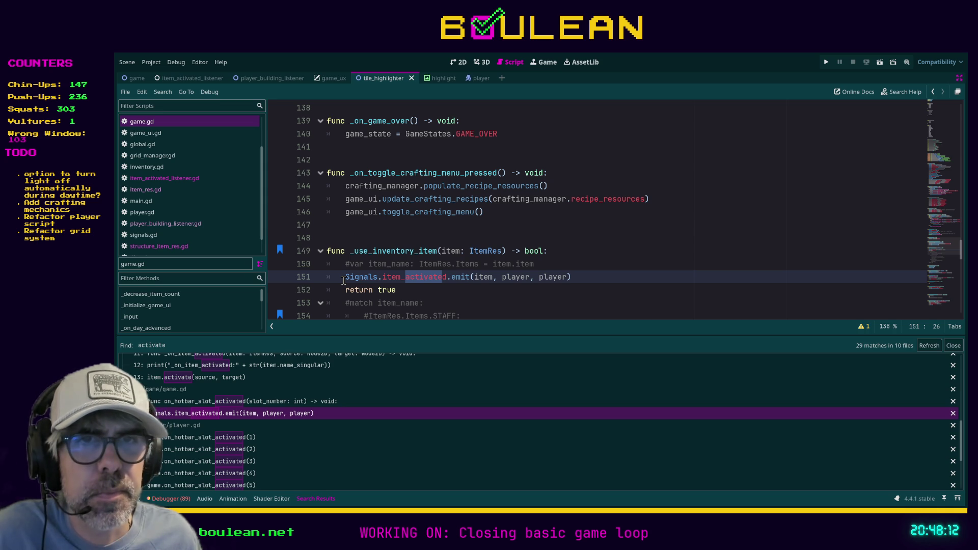
{"action": "scroll", "coordinate": [282, 383], "scroll_direction": "up", "scroll_amount": 2}
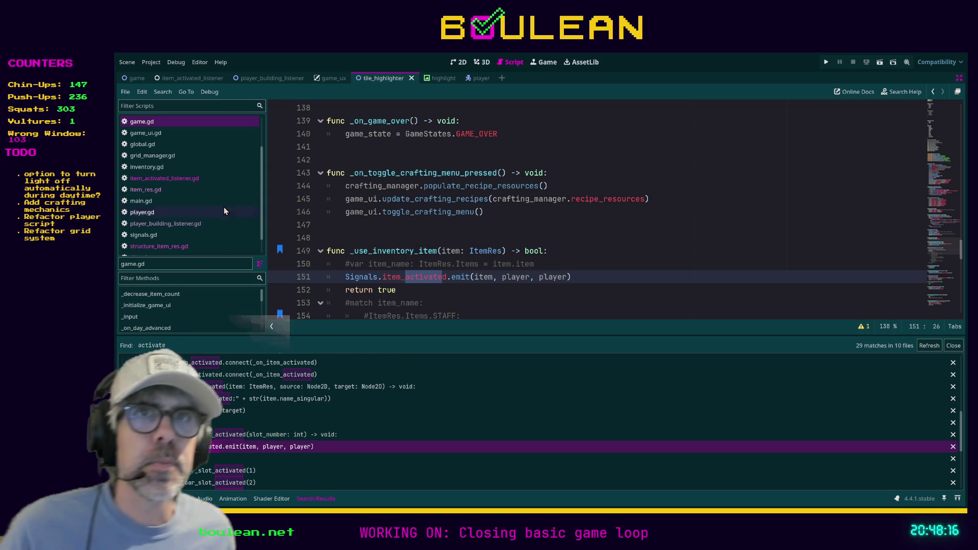
{"action": "left_click", "coordinate": [199, 181]}
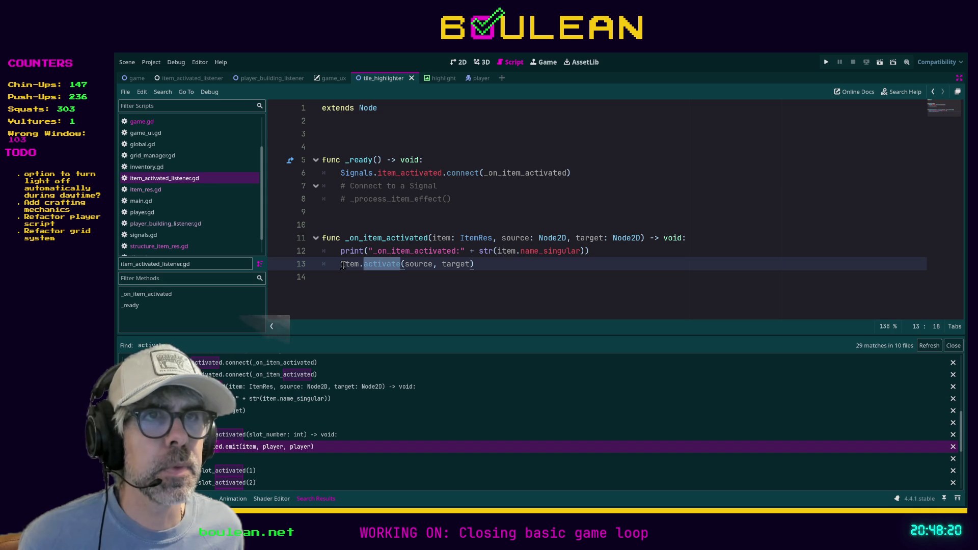
{"action": "left_click", "coordinate": [414, 173], "text": "ctrl"}
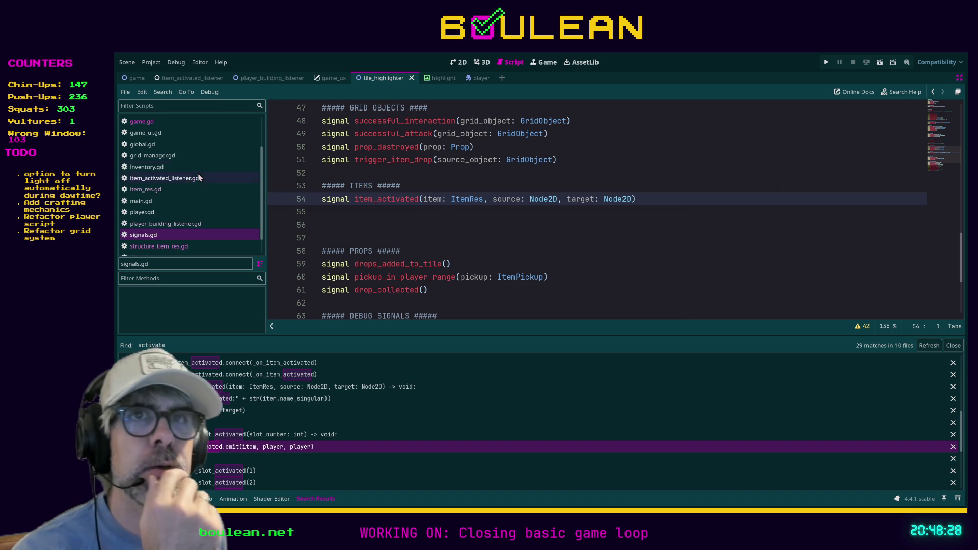
Step: Open structure_item_res.gd and place the cursor at the end of line 24 in _display_ghost_image
{"action": "left_click", "coordinate": [159, 246]}
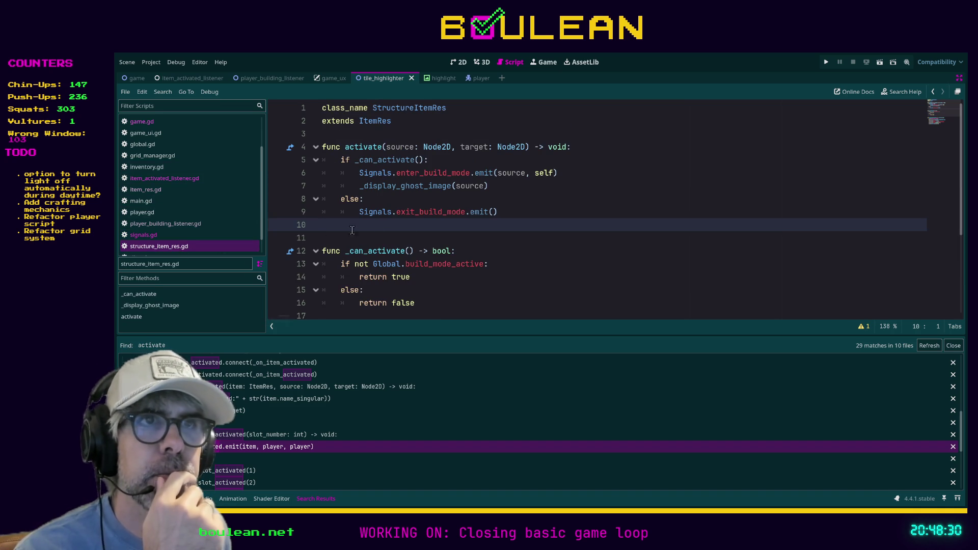
{"action": "scroll", "coordinate": [225, 228], "scroll_direction": "down", "scroll_amount": 2}
{"action": "scroll", "coordinate": [479, 240], "scroll_direction": "down", "scroll_amount": 4}
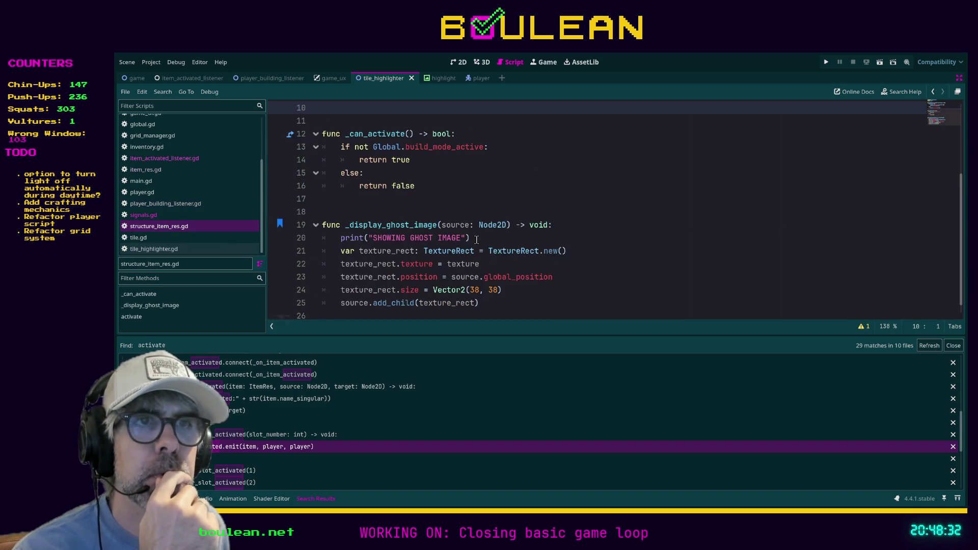
{"action": "scroll", "coordinate": [511, 273], "scroll_direction": "up", "scroll_amount": 1}
{"action": "scroll", "coordinate": [505, 276], "scroll_direction": "down", "scroll_amount": 1}
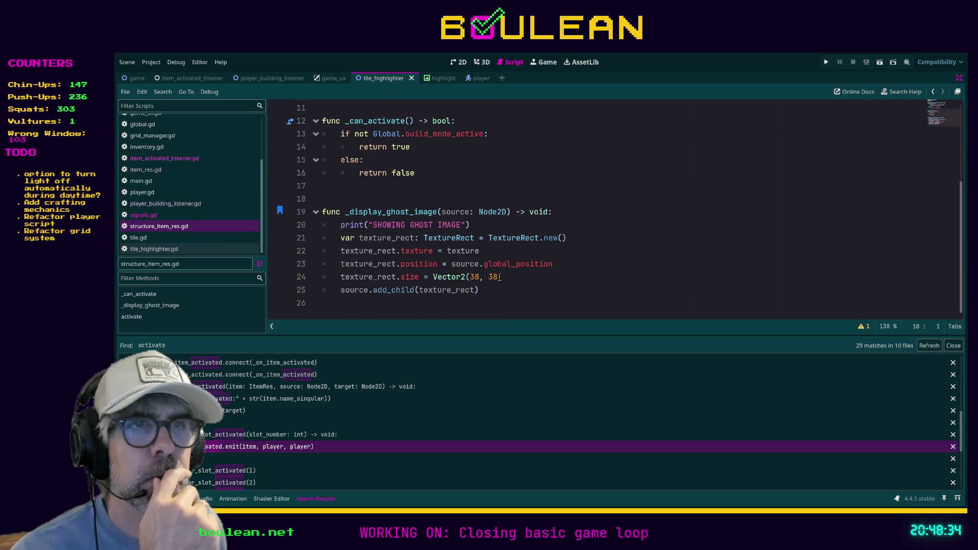
{"action": "left_click", "coordinate": [516, 277]}
Step: Insert a new line 25 reading texture_rect.z_index using autocomplete
{"action": "key", "text": "Return"}
{"action": "type", "text": "tex"}
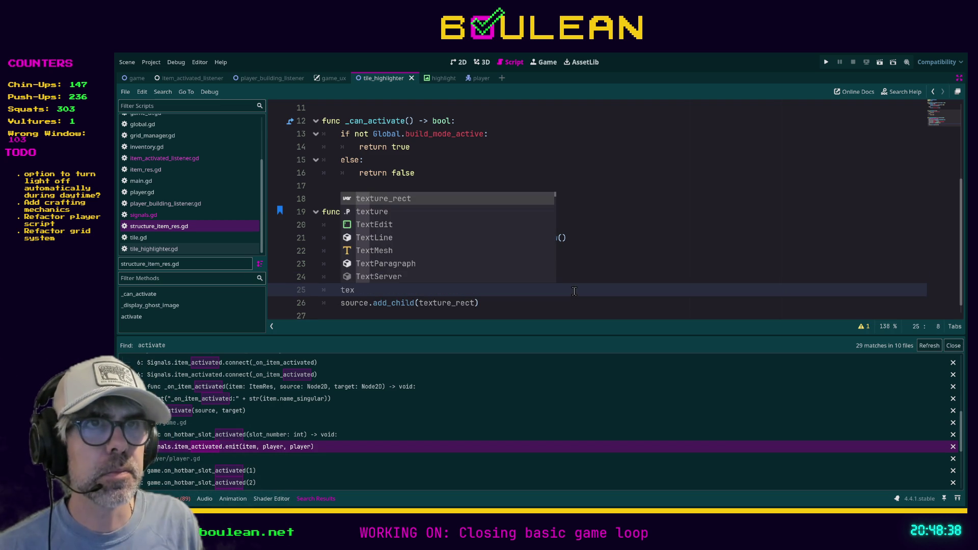
{"action": "key", "text": "Return"}
{"action": "type", "text": "."}
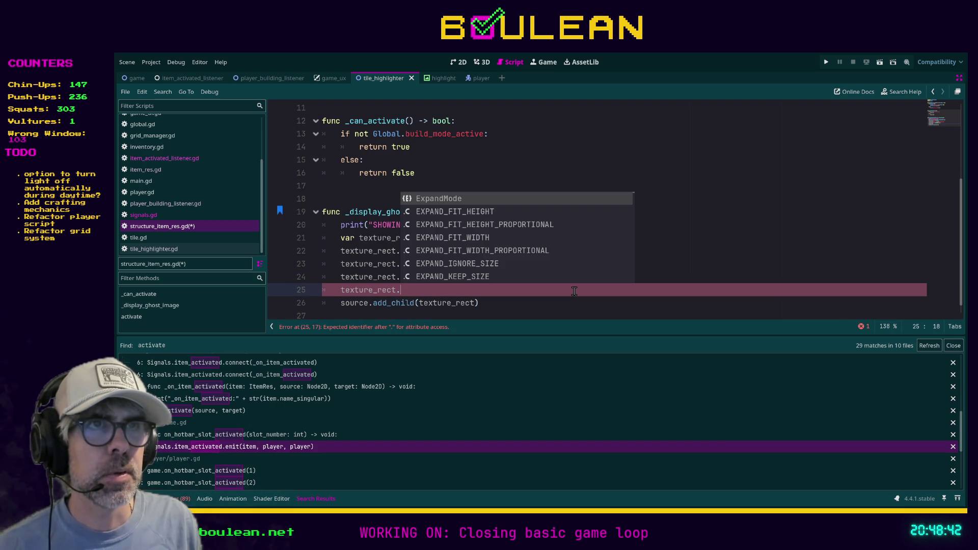
{"action": "type", "text": "s"}
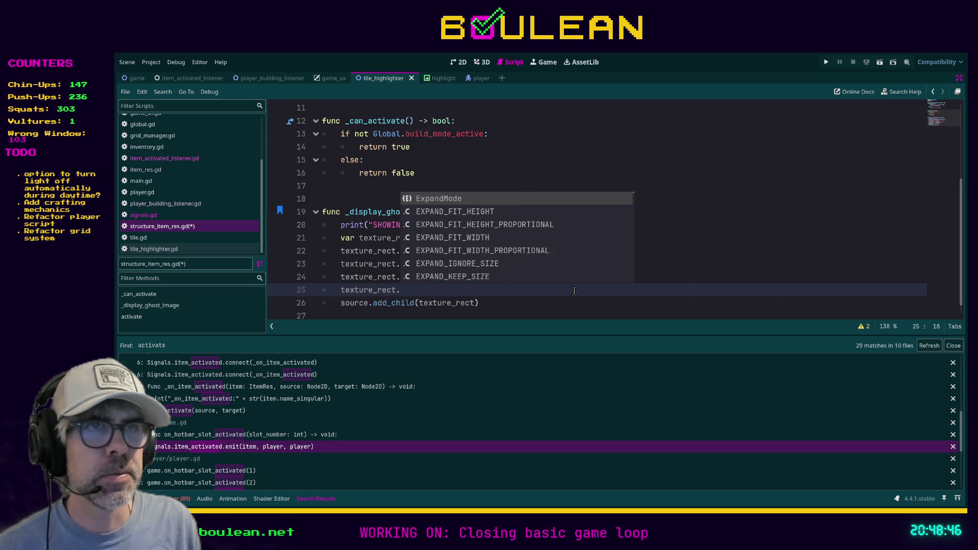
{"action": "type", "text": "z"}
{"action": "key", "text": "Return"}
Step: Set texture_rect.z_index = 99, save the script, and run the game
{"action": "type", "text": "= 99"}
{"action": "key", "text": "ctrl+s"}
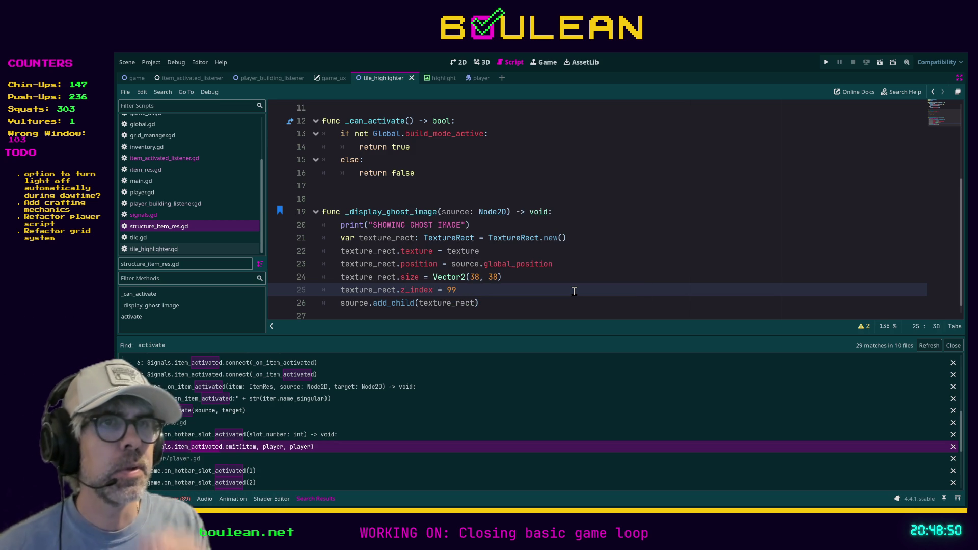
{"action": "key", "text": "F5"}
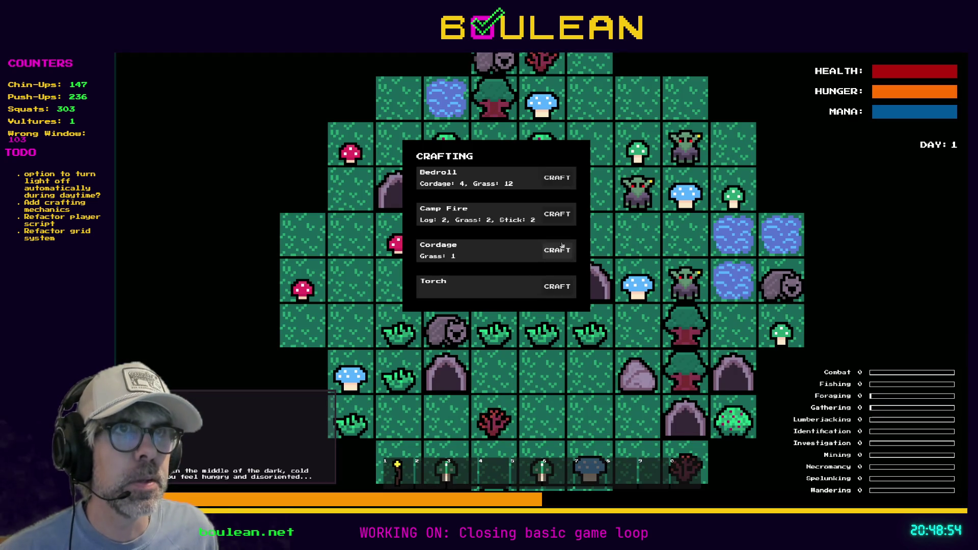
Step: Craft a Camp Fire in the running game, then stop it
{"action": "left_click", "coordinate": [557, 214]}
{"action": "key", "text": "Escape"}
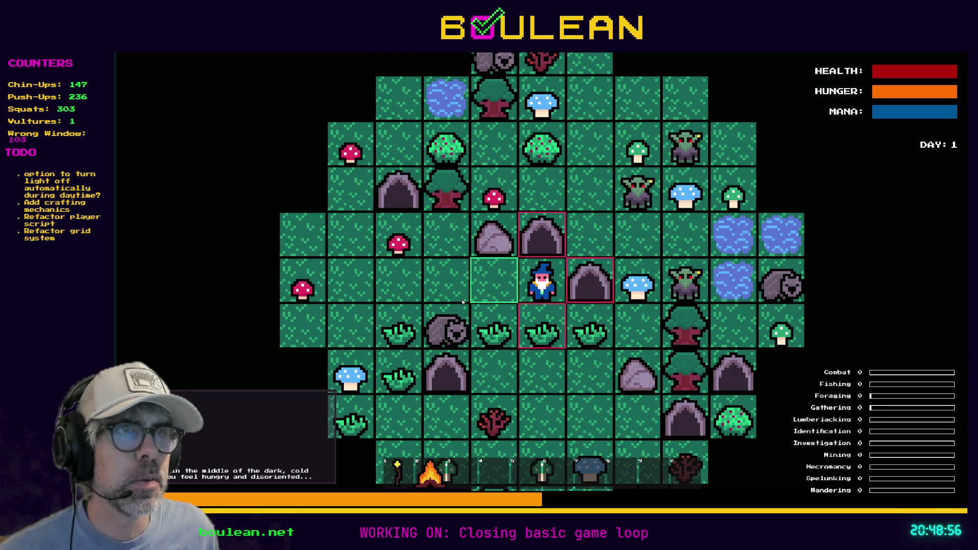
{"action": "scroll", "coordinate": [463, 302], "scroll_direction": "down", "scroll_amount": 3}
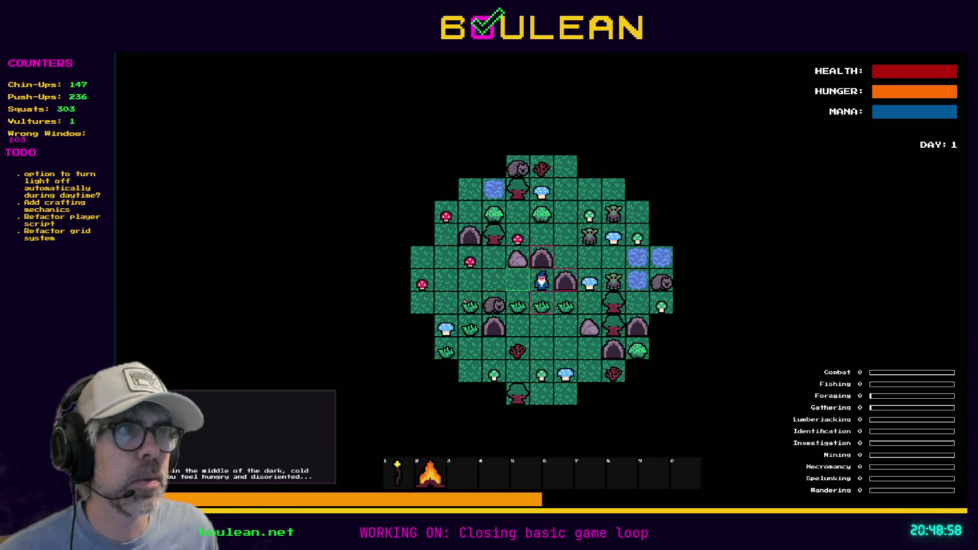
{"action": "scroll", "coordinate": [464, 301], "scroll_direction": "up", "scroll_amount": 2}
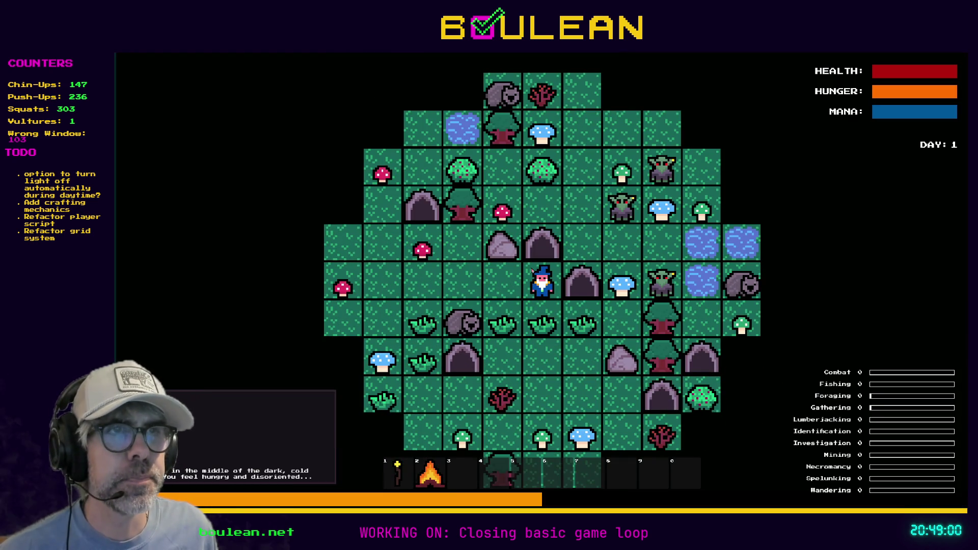
{"action": "key", "text": "F8"}
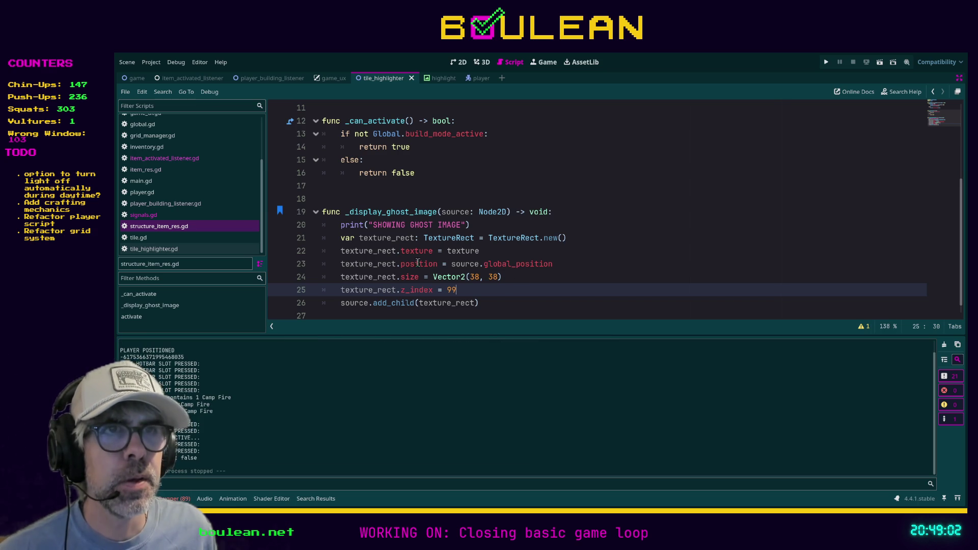
Step: Change line 23 to use global_position instead of position and save
{"action": "left_click", "coordinate": [402, 264]}
{"action": "type", "text": "global_"}
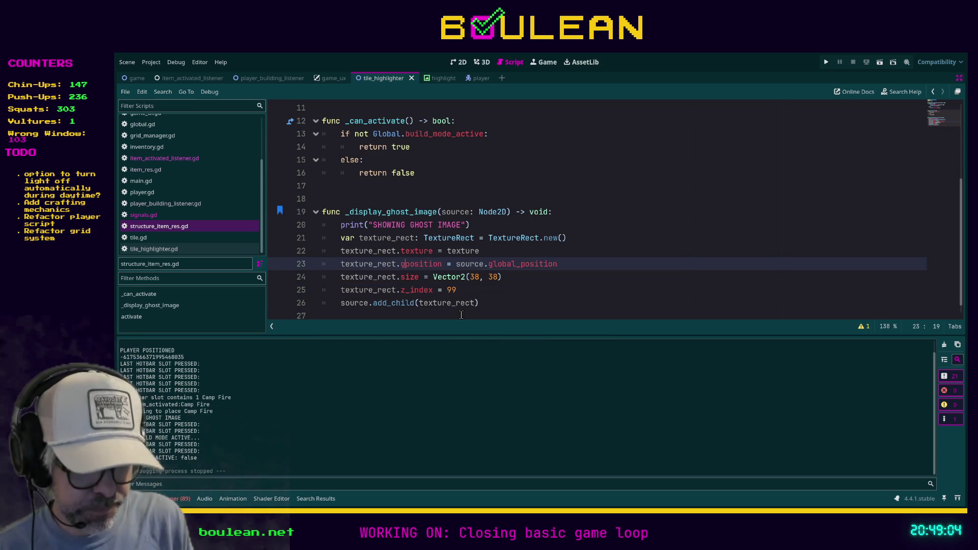
{"action": "key", "text": "ctrl+s"}
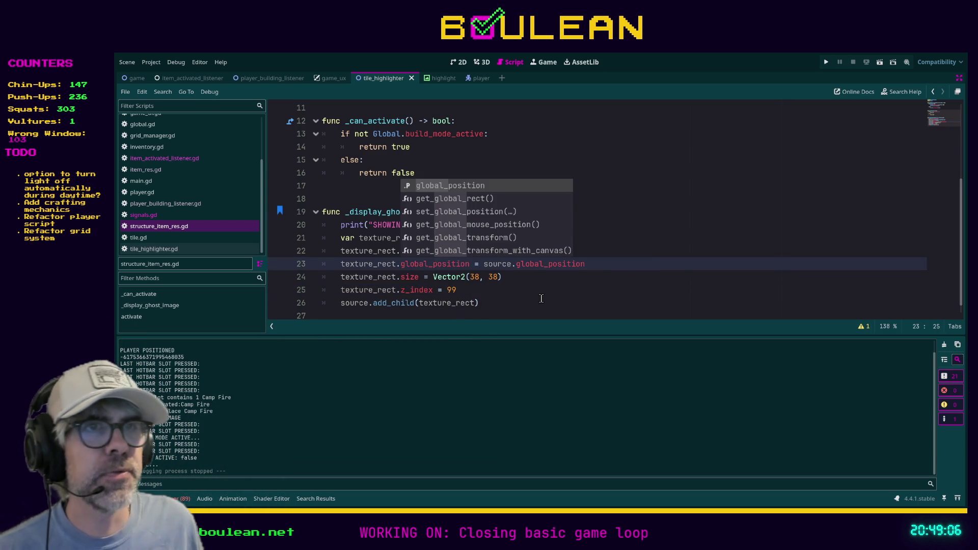
{"action": "left_click", "coordinate": [541, 299]}
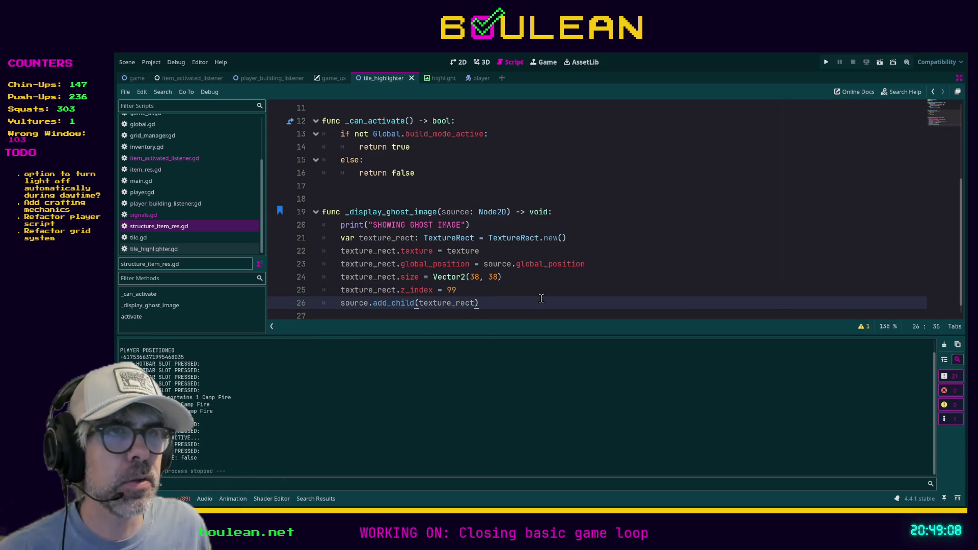
Step: Run the game and craft a Camp Fire
{"action": "key", "text": "F5"}
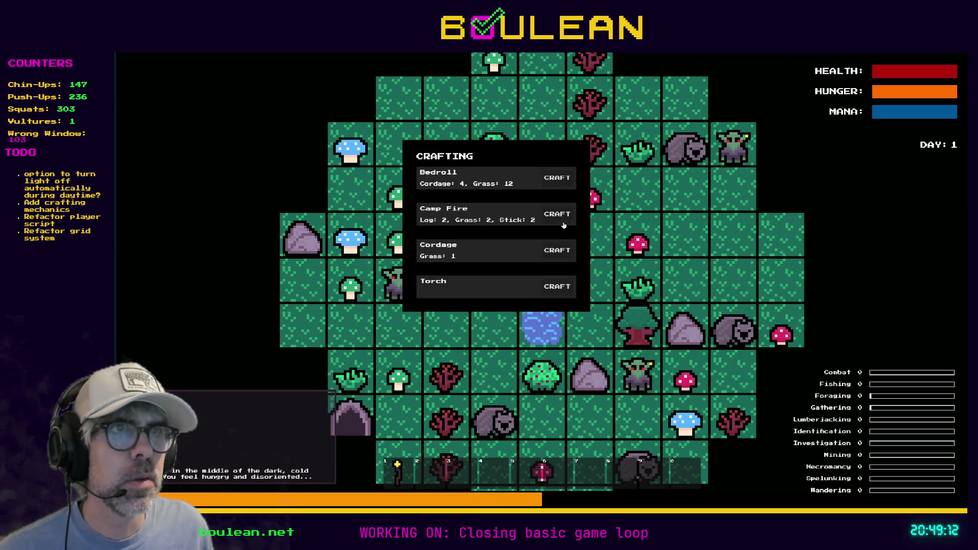
{"action": "left_click", "coordinate": [557, 214]}
{"action": "key", "text": "Escape"}
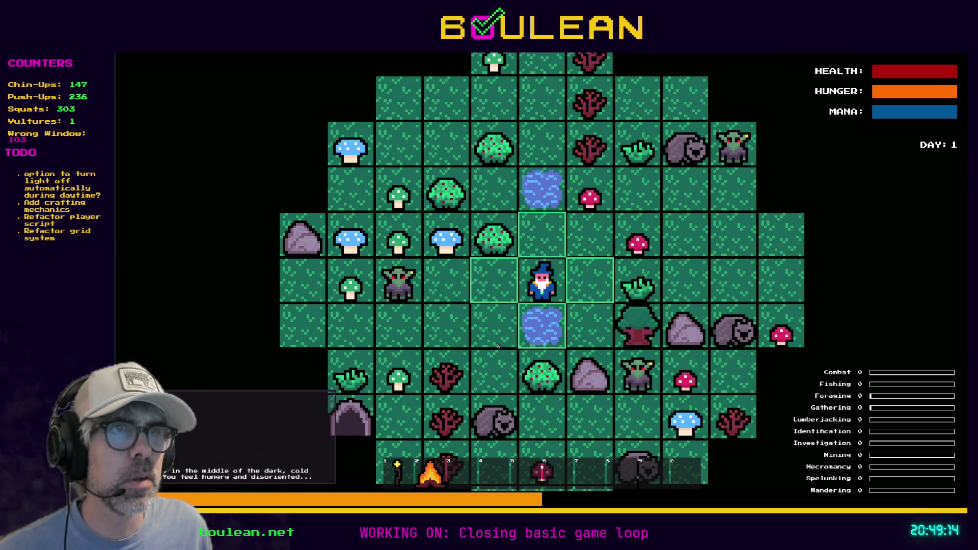
{"action": "scroll", "coordinate": [489, 324], "scroll_direction": "down", "scroll_amount": 3}
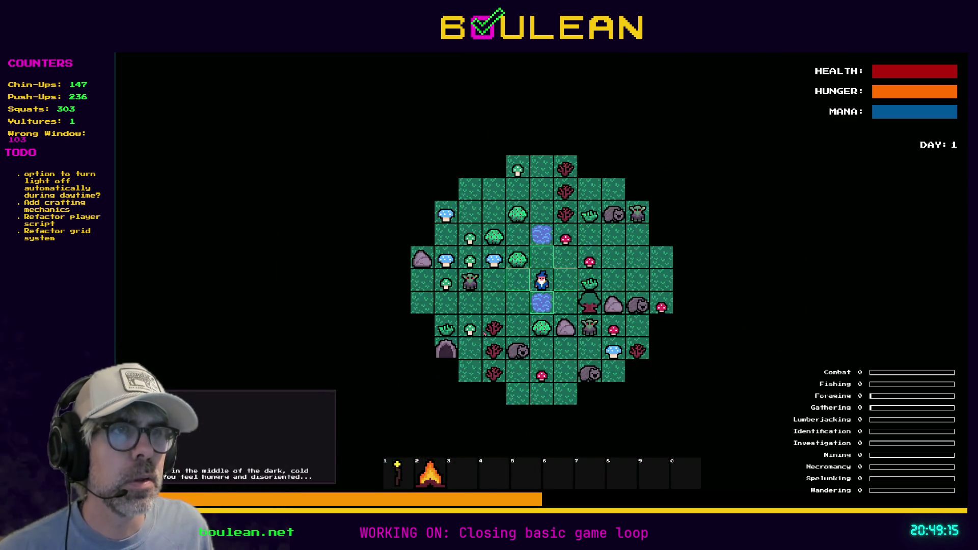
{"action": "scroll", "coordinate": [484, 334], "scroll_direction": "down", "scroll_amount": 2}
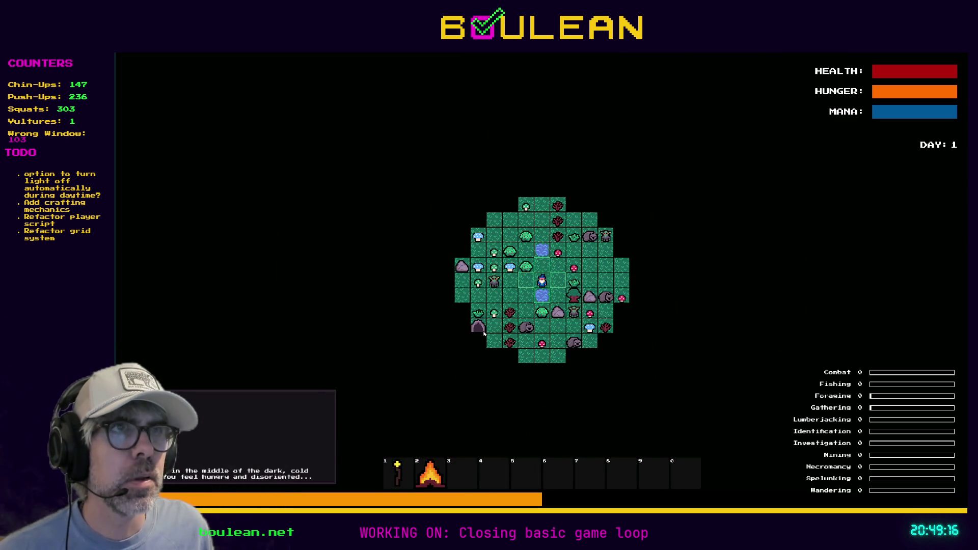
{"action": "scroll", "coordinate": [484, 334], "scroll_direction": "up", "scroll_amount": 5}
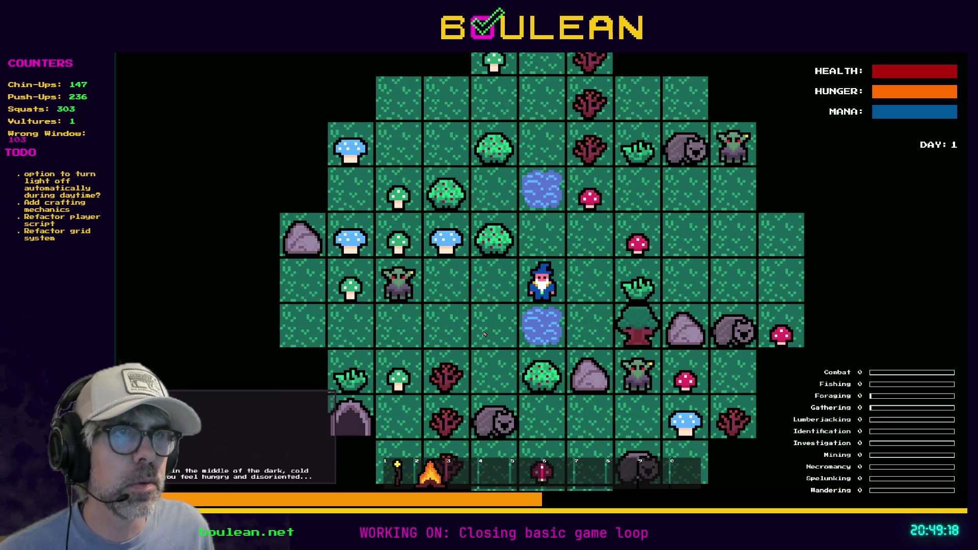
Step: Walk the wizard west, south and west, then stop the game
{"action": "key", "text": "Left"}
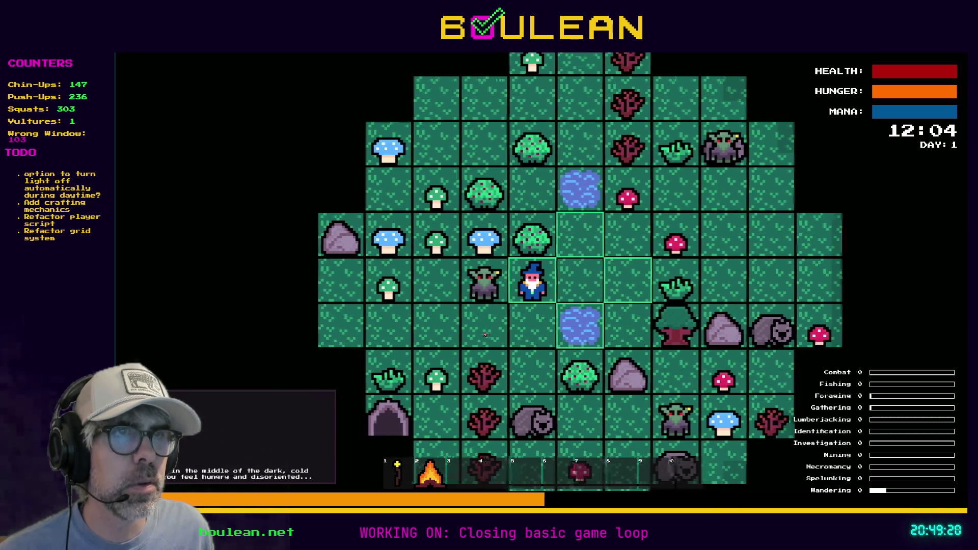
{"action": "key", "text": "Down"}
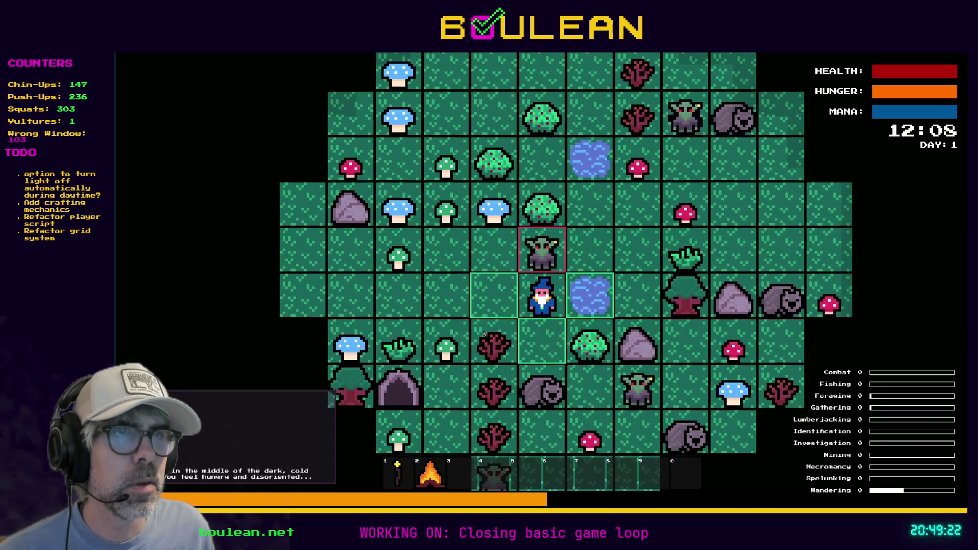
{"action": "key", "text": "Left"}
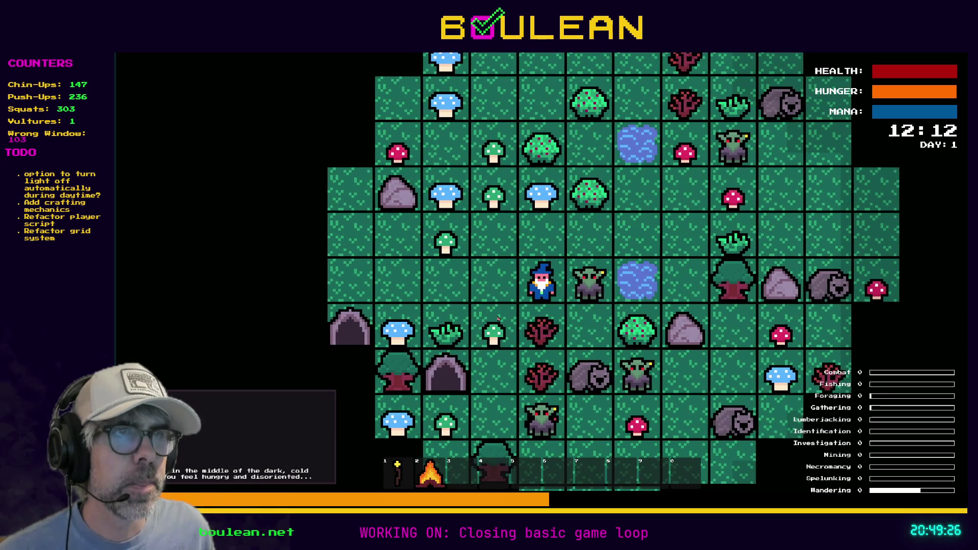
{"action": "key", "text": "F8"}
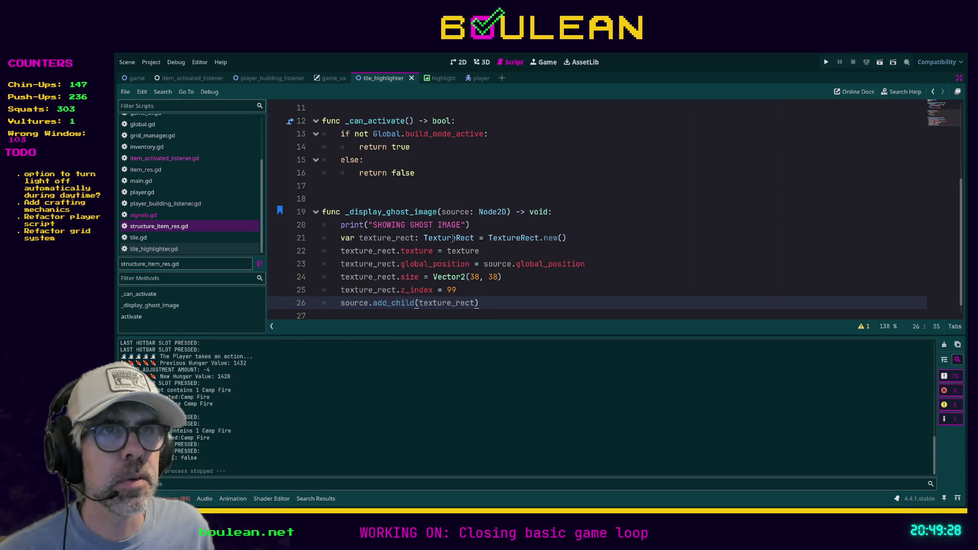
Step: Change line 21 to declare and construct a Sprite2D instead of a TextureRect, and save
{"action": "left_click", "coordinate": [448, 237]}
{"action": "double_click", "coordinate": [447, 238]}
{"action": "type", "text": "Sprite"}
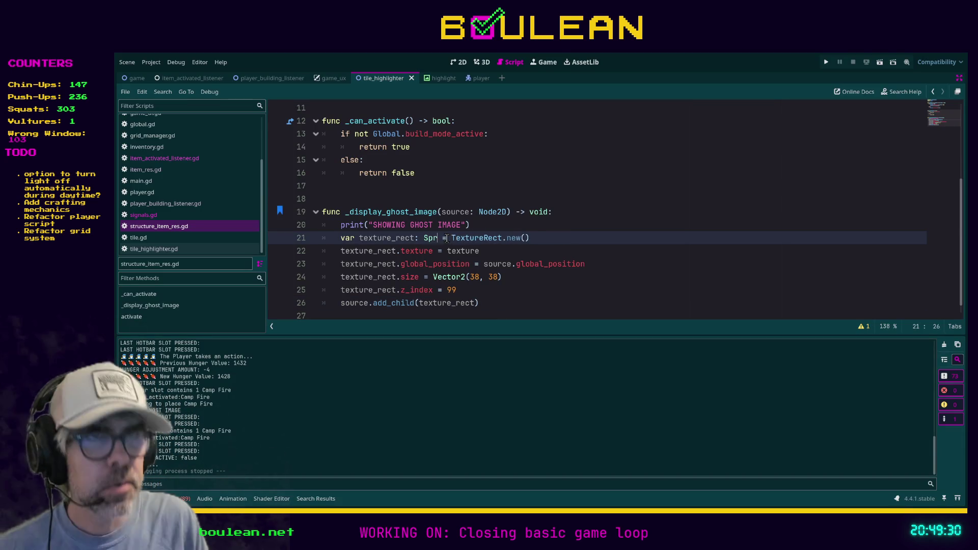
{"action": "type", "text": "2D"}
{"action": "key", "text": "Right"}
{"action": "key", "text": "Right"}
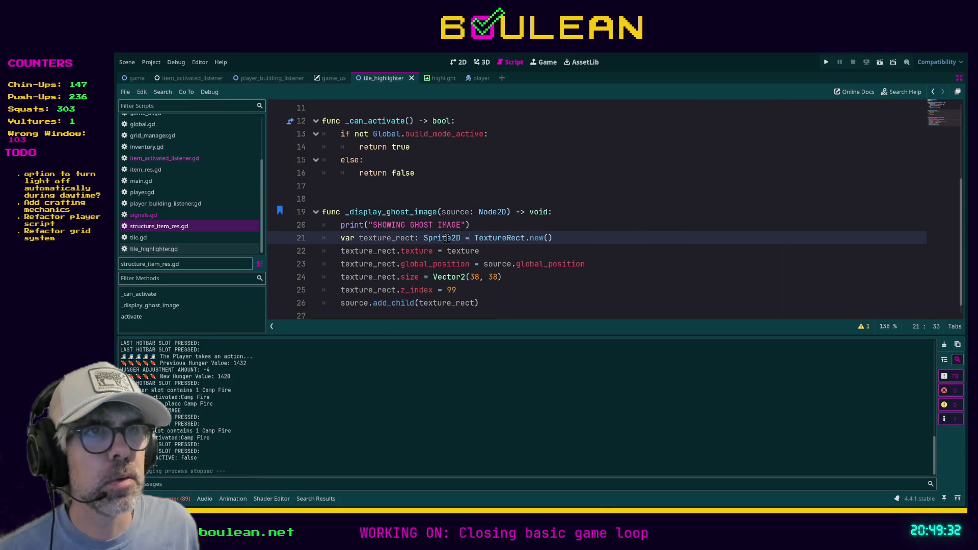
{"action": "key", "text": "ctrl+shift+Right"}
{"action": "type", "text": "Sprite"}
{"action": "key", "text": "Return"}
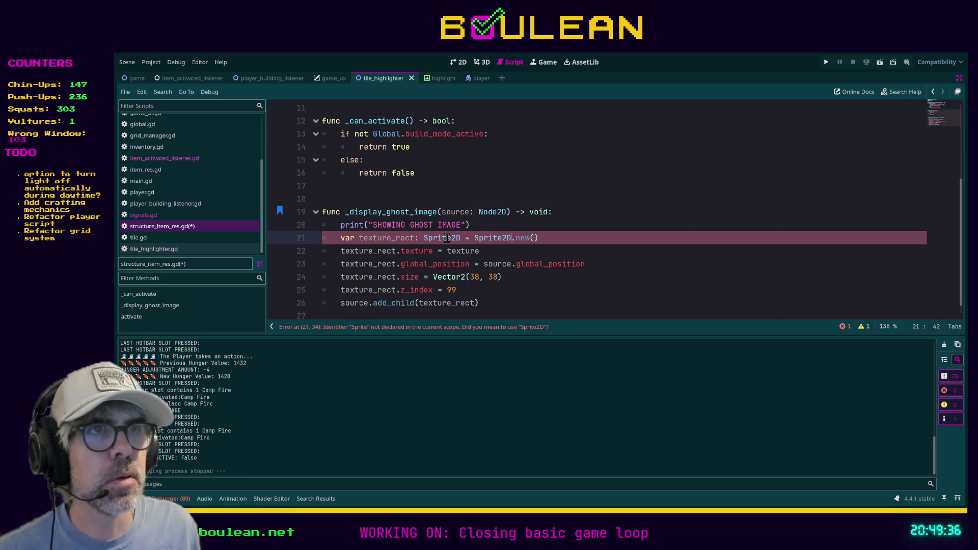
{"action": "left_click", "coordinate": [556, 304]}
{"action": "key", "text": "ctrl+s"}
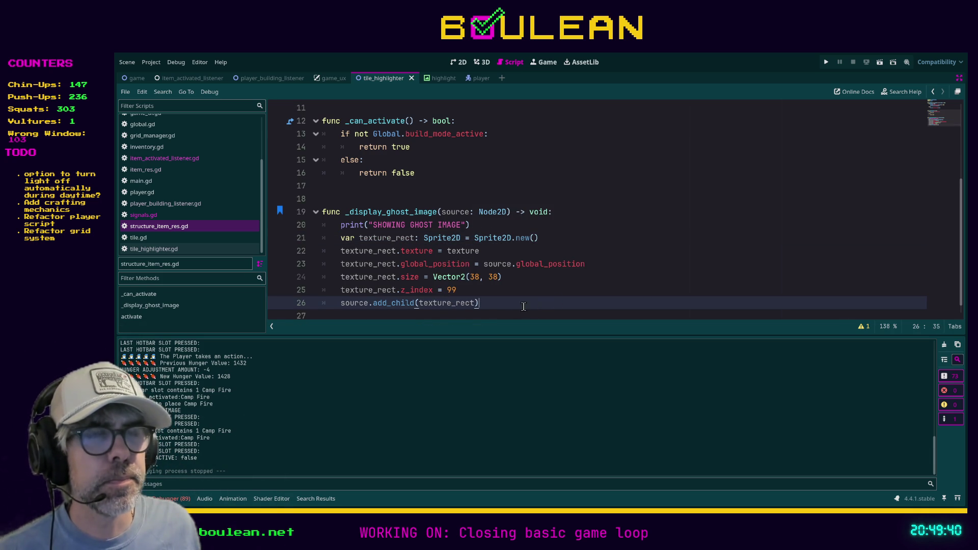
Step: Run the game and craft a Camp Fire into the hotbar
{"action": "key", "text": "F5"}
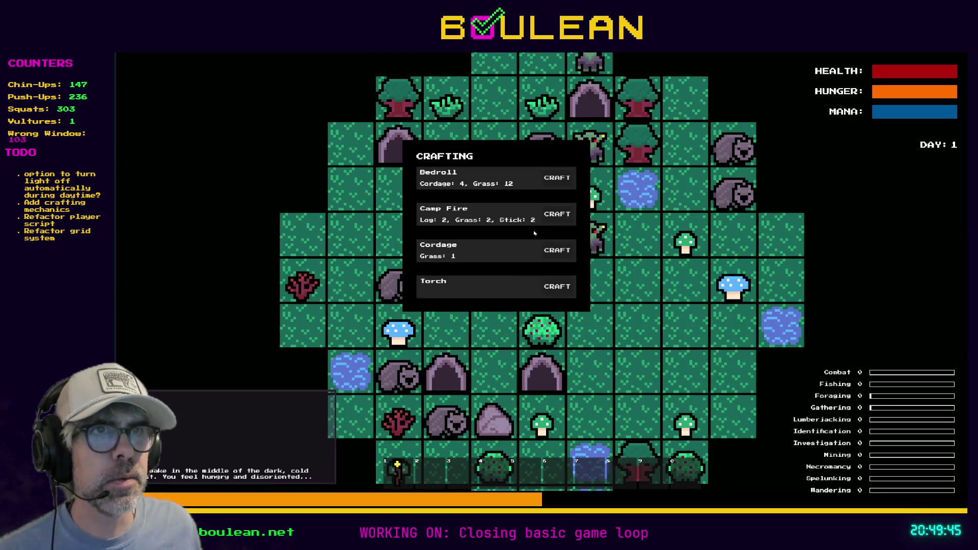
{"action": "left_click", "coordinate": [554, 214]}
{"action": "key", "text": "Escape"}
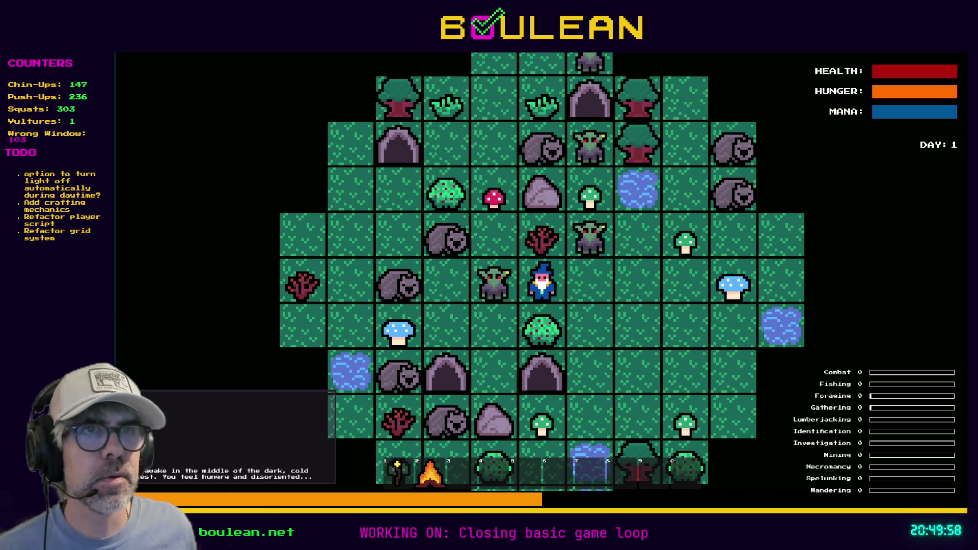
Step: Stop the game, save the script, and craft a Camp Fire in the next playtest
{"action": "key", "text": "F8"}
{"action": "key", "text": "ctrl+s"}
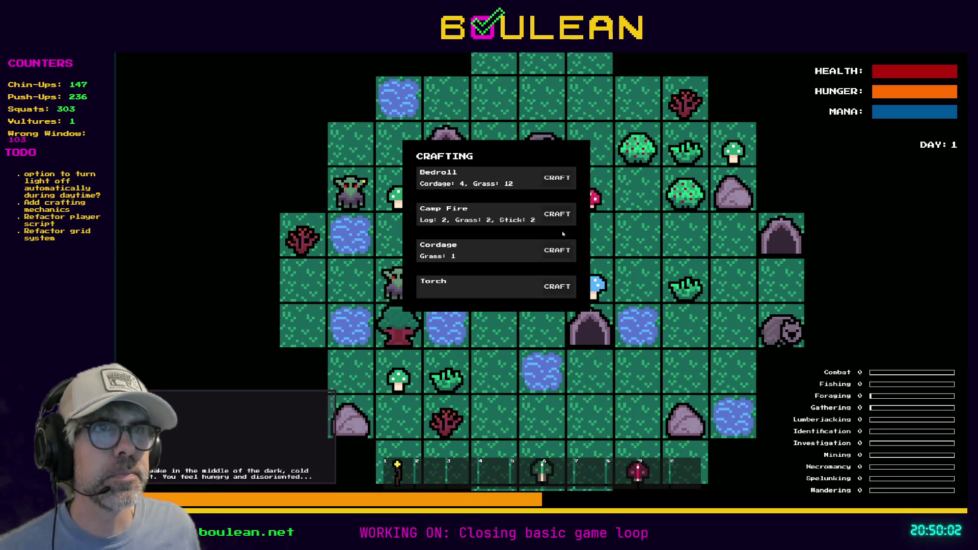
{"action": "left_click", "coordinate": [558, 213]}
{"action": "key", "text": "Escape"}
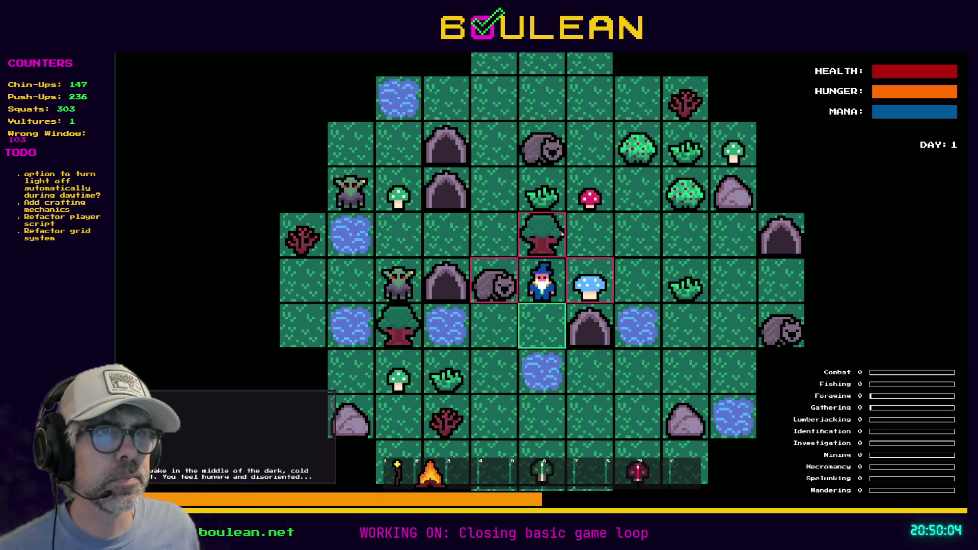
{"action": "scroll", "coordinate": [559, 219], "scroll_direction": "down", "scroll_amount": 6}
{"action": "scroll", "coordinate": [560, 253], "scroll_direction": "up", "scroll_amount": 8}
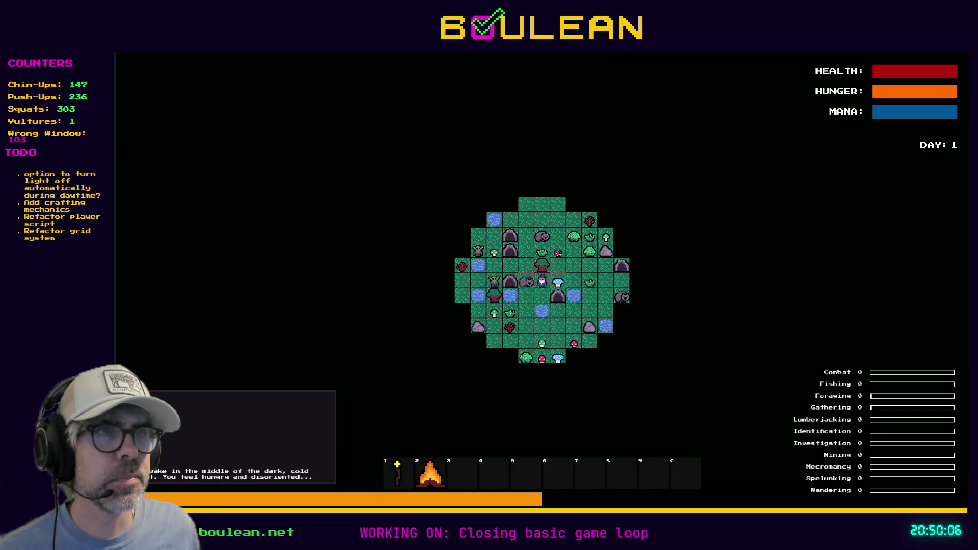
{"action": "scroll", "coordinate": [559, 253], "scroll_direction": "up", "scroll_amount": 2}
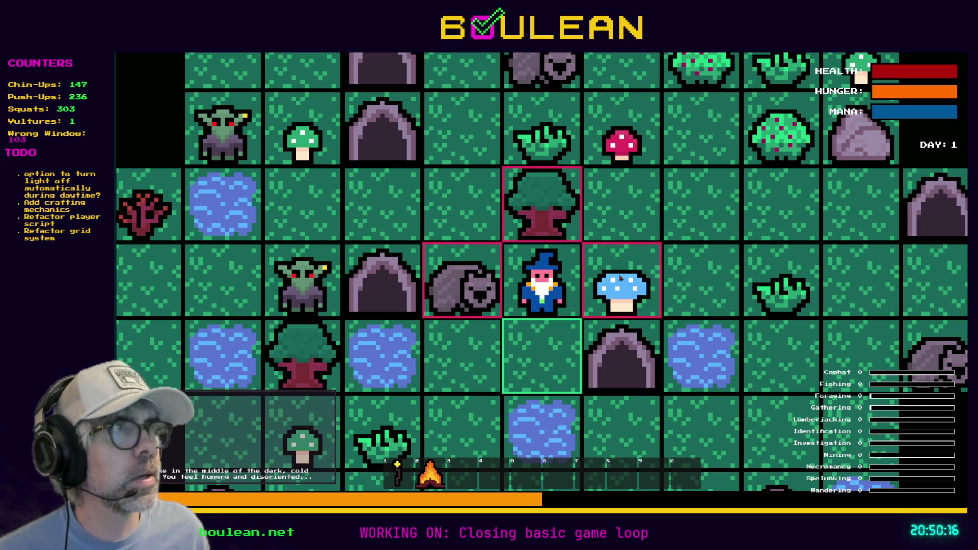
Step: Return to the editor at _display_ghost_image with all docks restored
{"action": "key", "text": "alt+Tab"}
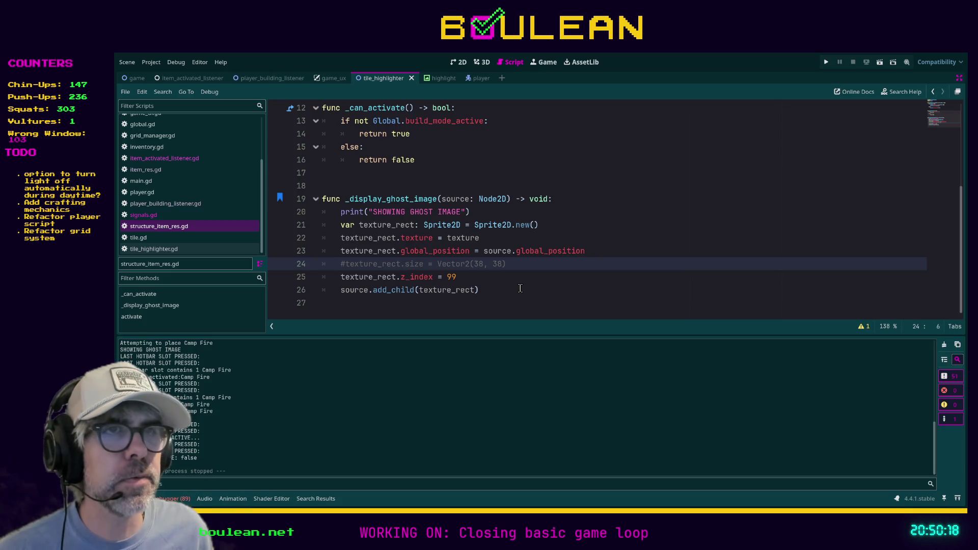
{"action": "left_click", "coordinate": [520, 288]}
{"action": "key", "text": "ctrl+shift+F11"}
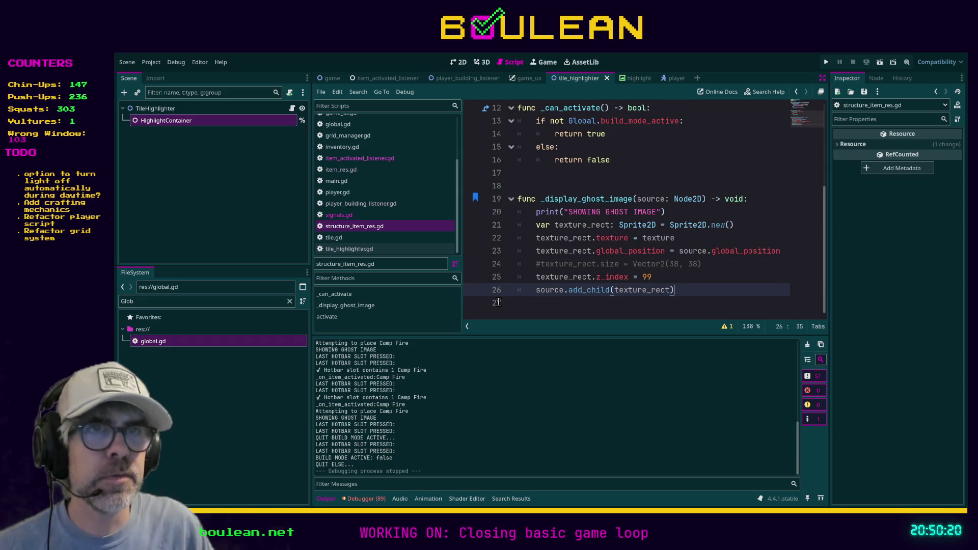
Step: Clear the Glob filter in the FileSystem dock's Filter Files box
{"action": "left_click", "coordinate": [289, 302]}
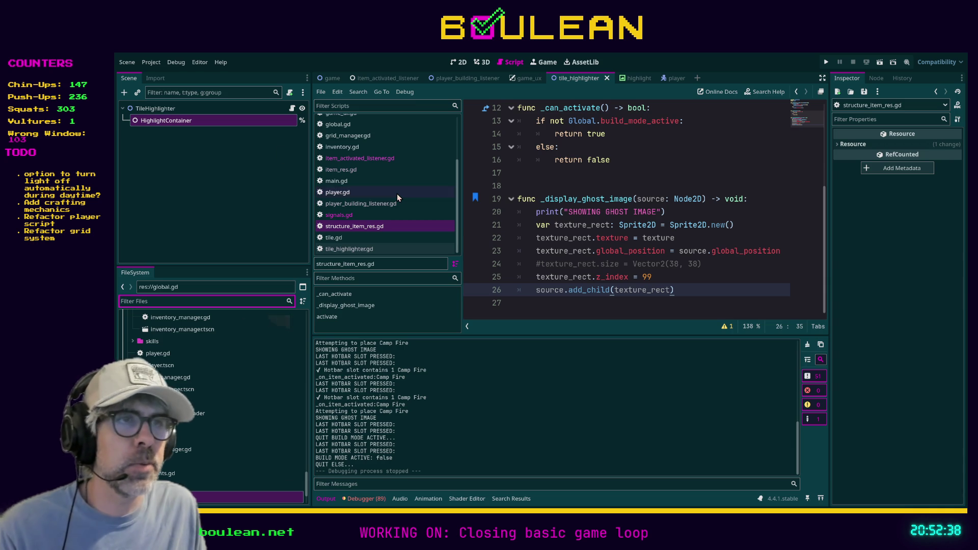
Step: Filter the FileSystem dock for 'item' files
{"action": "left_click", "coordinate": [686, 291]}
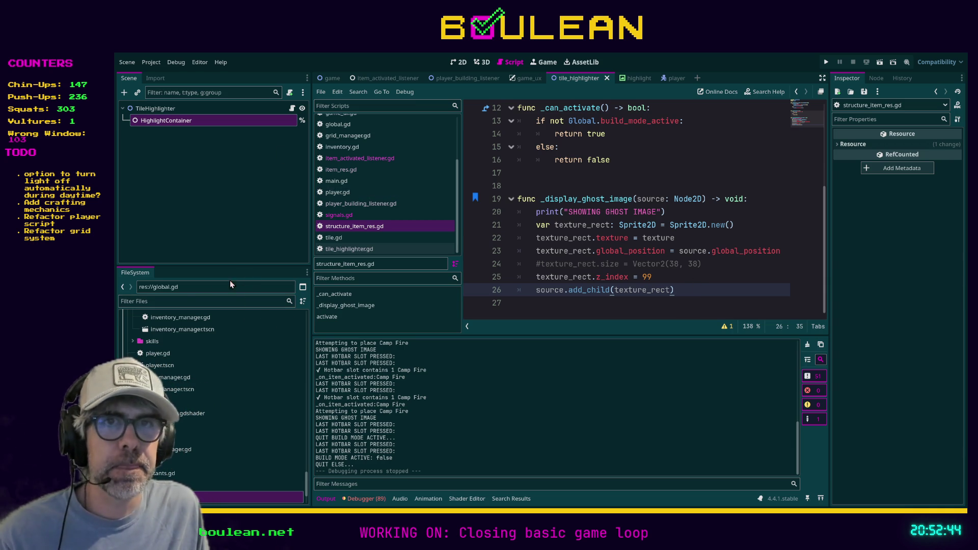
{"action": "scroll", "coordinate": [209, 388], "scroll_direction": "up", "scroll_amount": 5}
{"action": "scroll", "coordinate": [209, 390], "scroll_direction": "up", "scroll_amount": 5}
{"action": "left_click", "coordinate": [174, 302]}
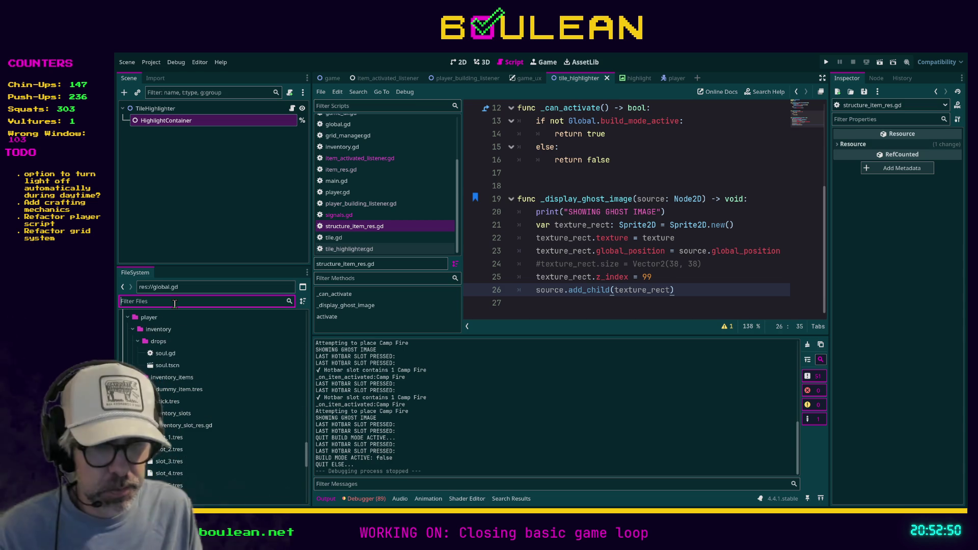
{"action": "type", "text": "item"}
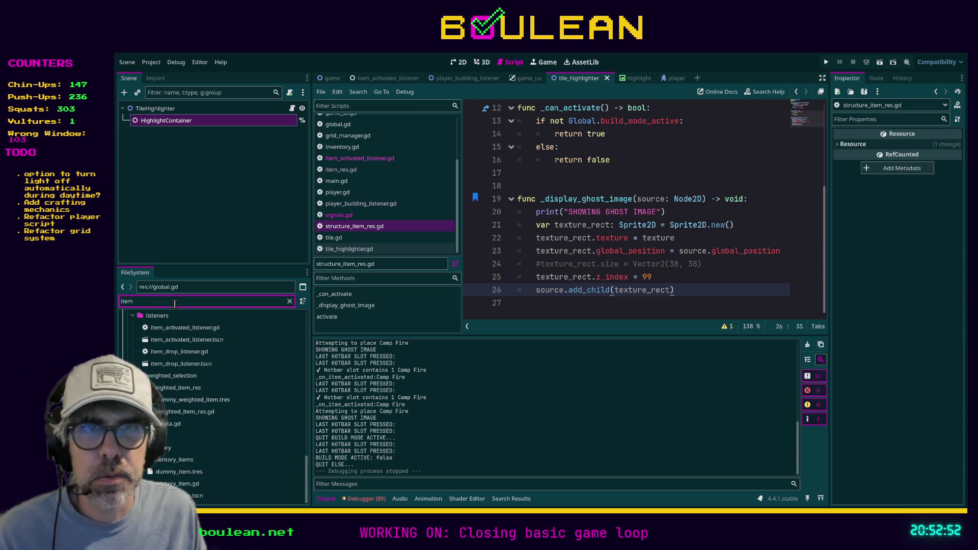
Step: Open the structure_items folder and add a new Node2D to the scene
{"action": "scroll", "coordinate": [200, 357], "scroll_direction": "up", "scroll_amount": 5}
{"action": "scroll", "coordinate": [202, 358], "scroll_direction": "up", "scroll_amount": 2}
{"action": "left_click", "coordinate": [175, 388]}
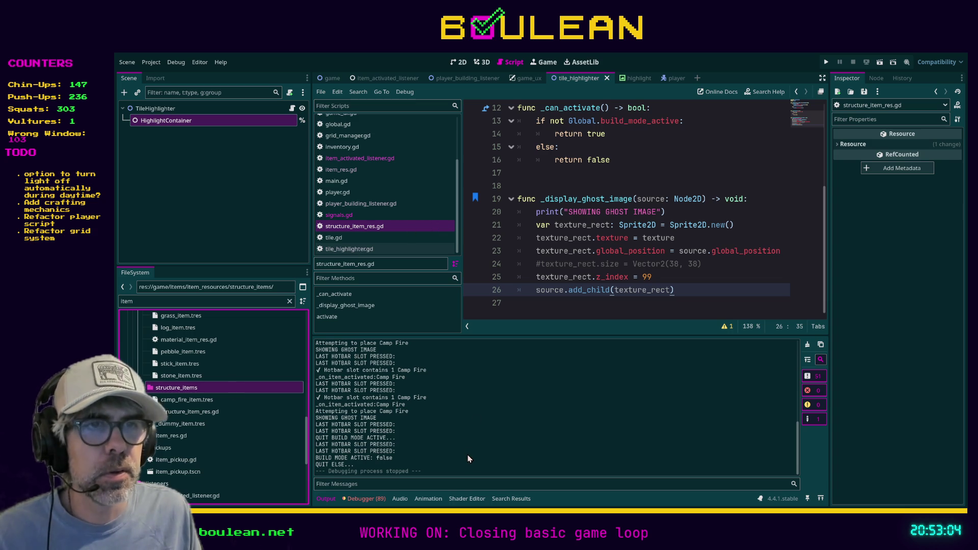
{"action": "key", "text": "ctrl+a"}
{"action": "key", "text": "Return"}
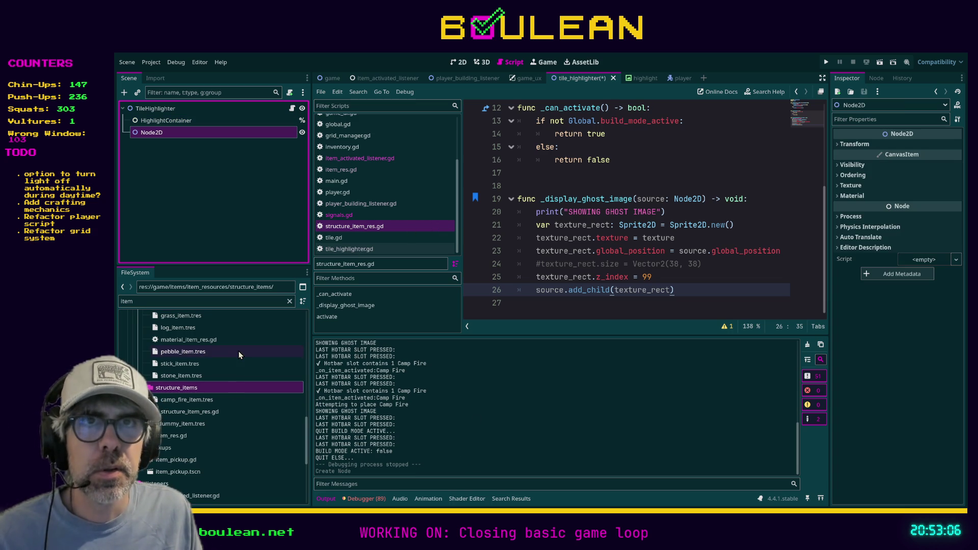
Step: Open the new ghost_item scene, then go back to the tile_highlighter scene tab
{"action": "left_click", "coordinate": [195, 391]}
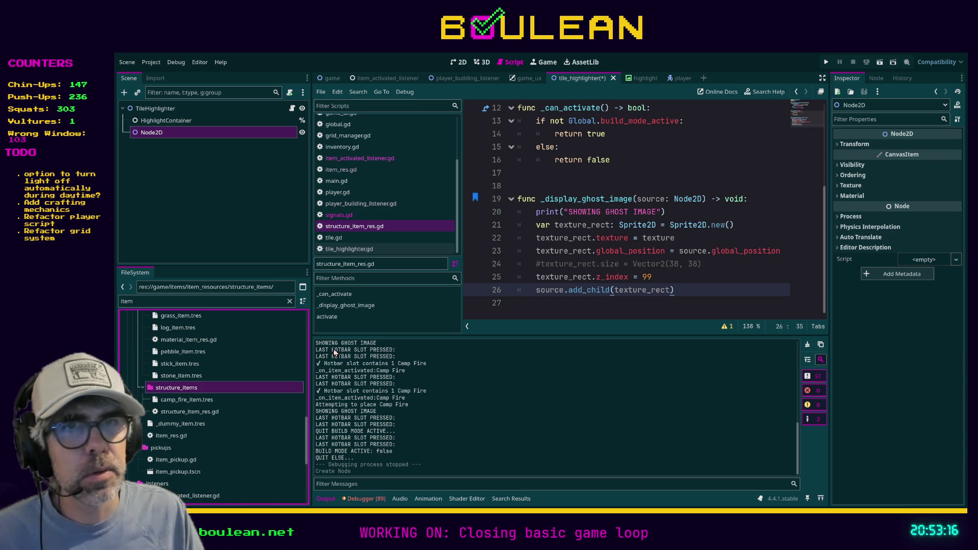
{"action": "double_click", "coordinate": [182, 412]}
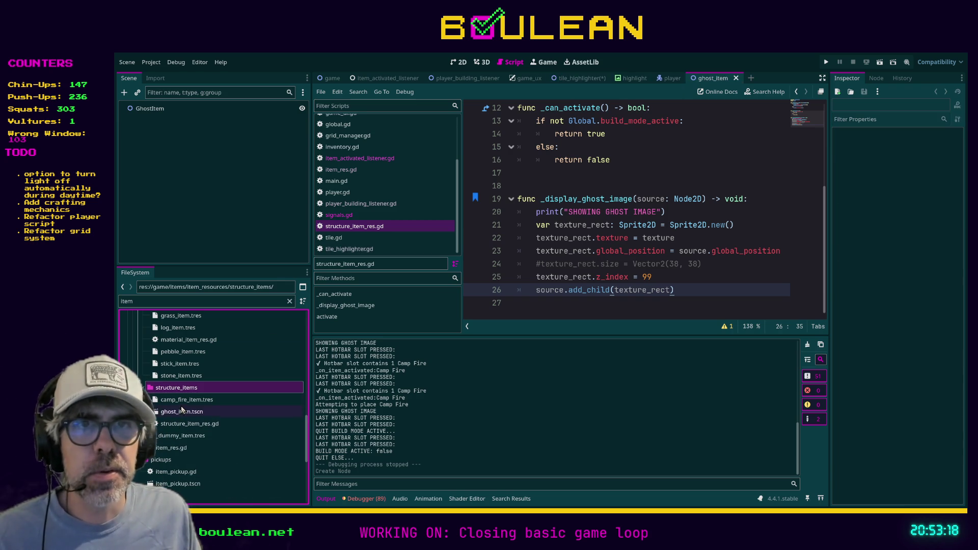
{"action": "left_click", "coordinate": [665, 81]}
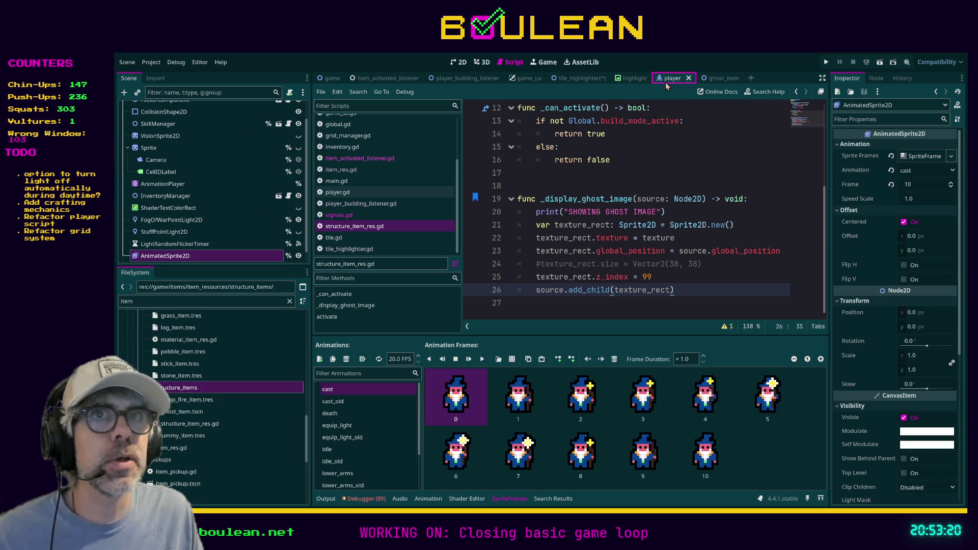
{"action": "left_click", "coordinate": [636, 80]}
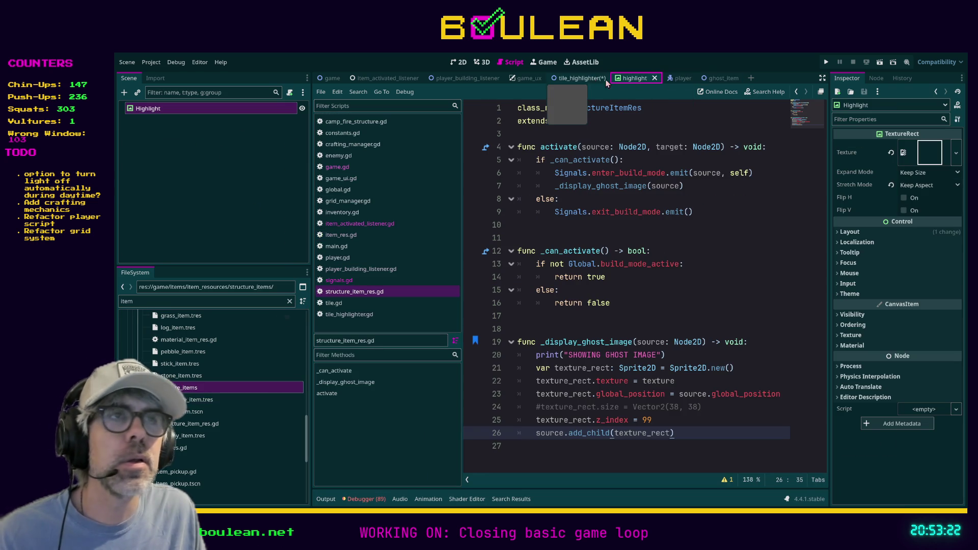
{"action": "left_click", "coordinate": [583, 79]}
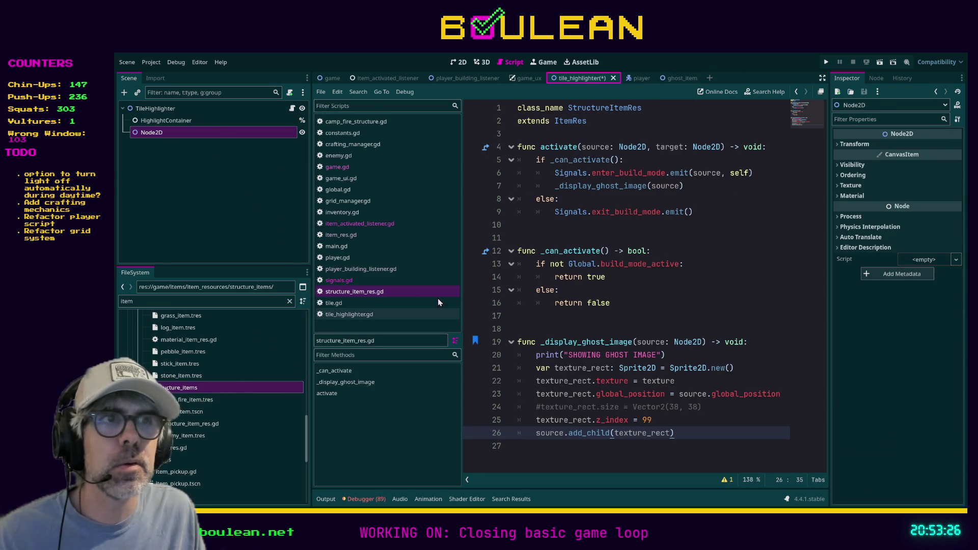
Step: Remove the stray Node2D from tile_highlighter and save that scene
{"action": "key", "text": "ctrl+z"}
{"action": "left_click", "coordinate": [653, 302]}
{"action": "key", "text": "ctrl+s"}
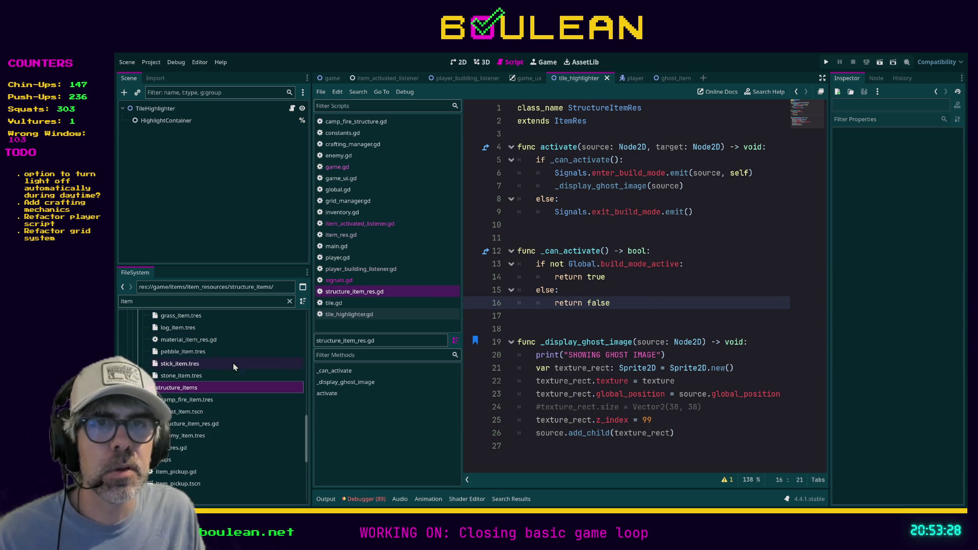
Step: Reopen ghost_item.tscn and add a Sprite2D child under the GhostItem root
{"action": "double_click", "coordinate": [191, 412]}
{"action": "left_click", "coordinate": [139, 109]}
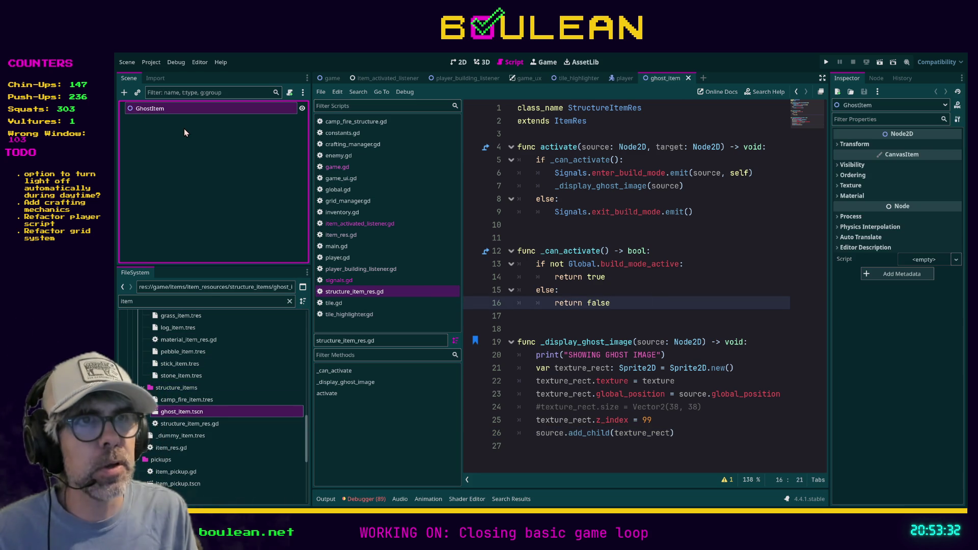
{"action": "key", "text": "ctrl+v"}
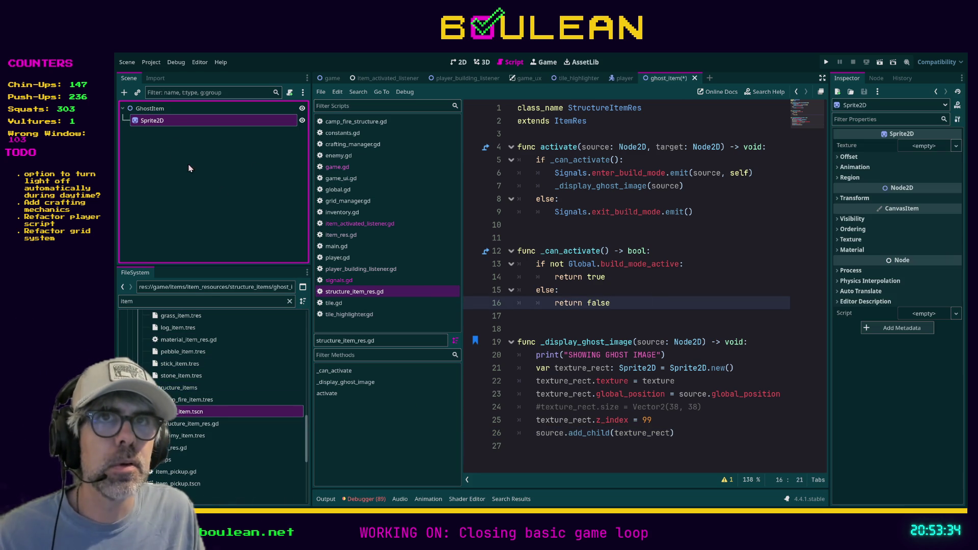
Step: Filter the FileSystem for 'camp' to list the campfire files, and show the 2D view
{"action": "double_click", "coordinate": [194, 303]}
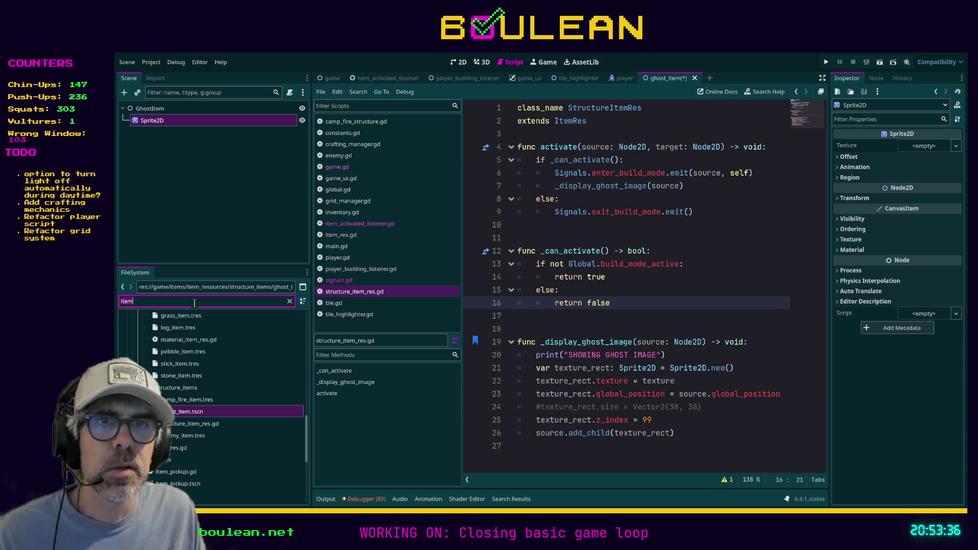
{"action": "type", "text": "campf"}
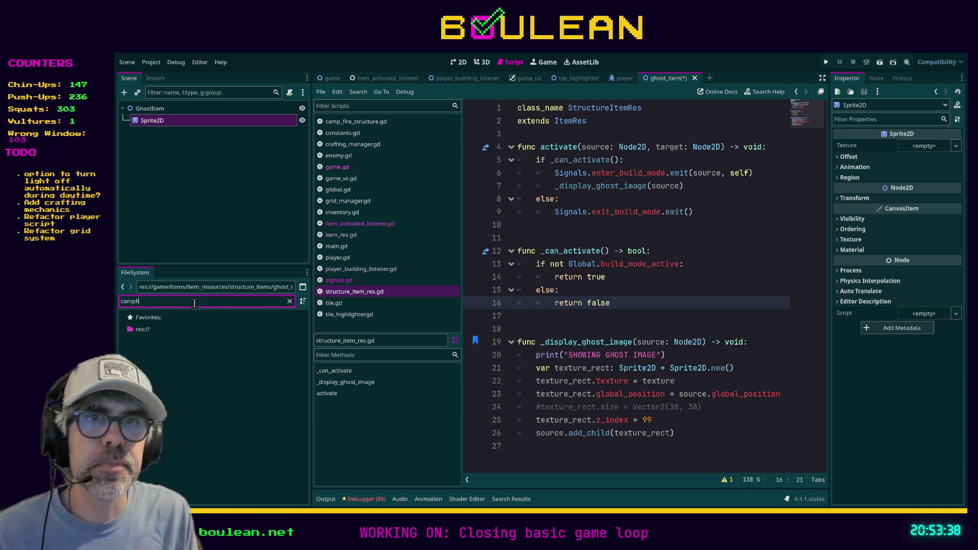
{"action": "key", "text": "BackSpace"}
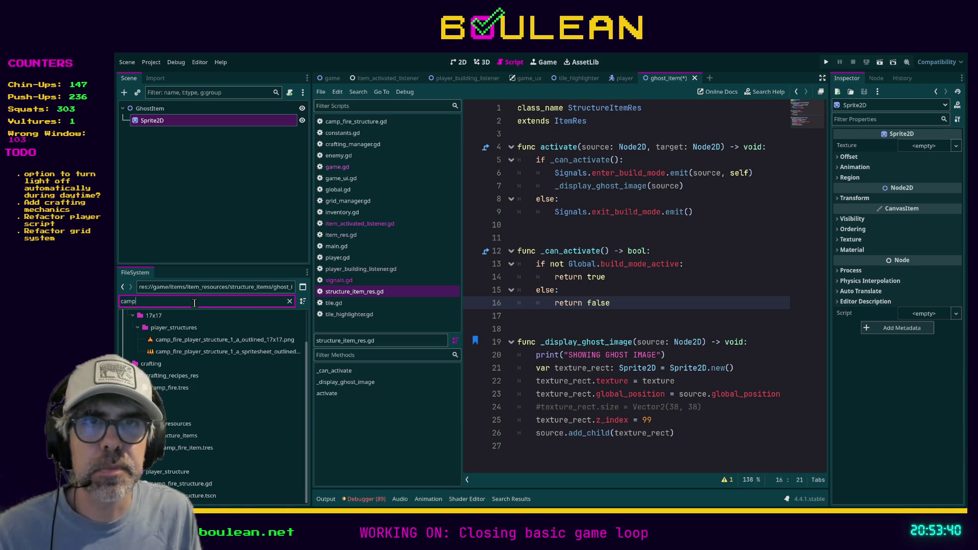
{"action": "left_click", "coordinate": [162, 127]}
{"action": "left_click", "coordinate": [459, 70]}
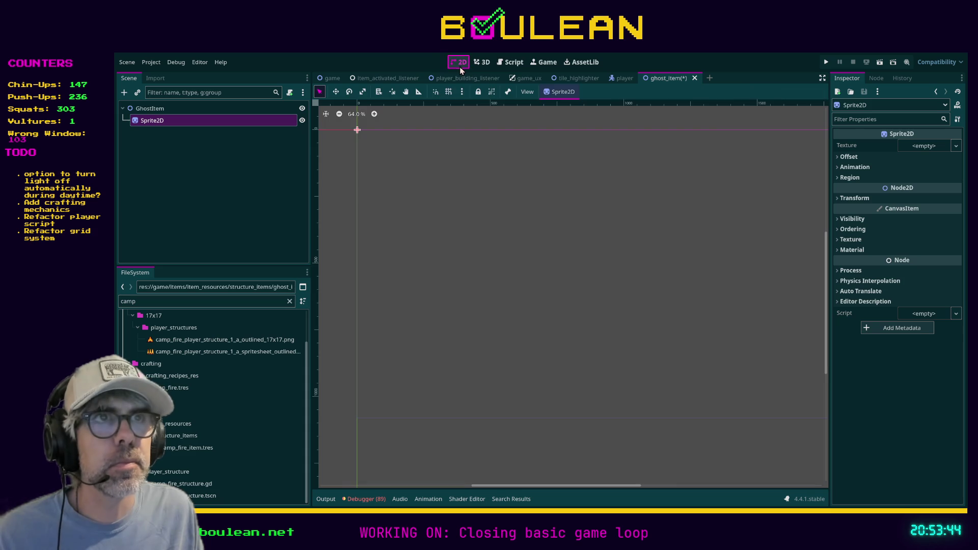
Step: Give the Sprite2D the campfire 17x17 texture and centre the sprite in the view
{"action": "left_click", "coordinate": [167, 340]}
{"action": "left_click_drag", "start_coordinate": [167, 340], "coordinate": [913, 148]}
{"action": "scroll", "coordinate": [356, 143], "scroll_direction": "up", "scroll_amount": 6}
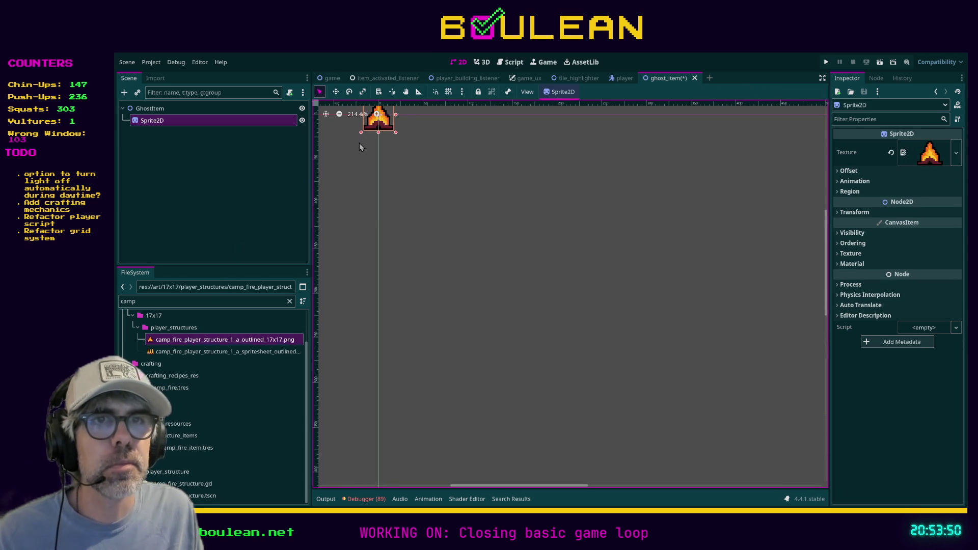
{"action": "scroll", "coordinate": [369, 139], "scroll_direction": "up", "scroll_amount": 1}
{"action": "left_click_drag", "start_coordinate": [375, 150], "coordinate": [469, 277]}
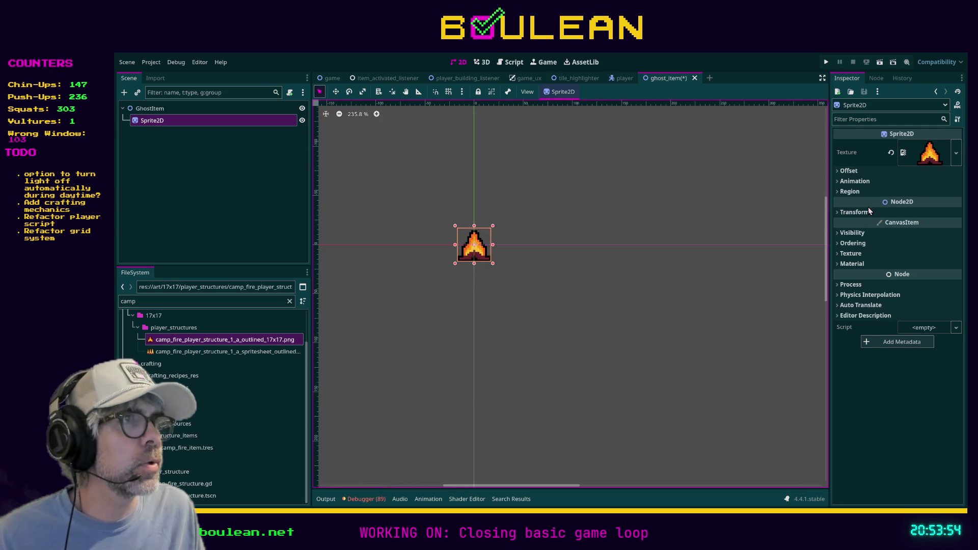
Step: Lower the sprite's Modulate alpha for a translucent look, save ghost_item, and open the scripts
{"action": "left_click", "coordinate": [855, 213]}
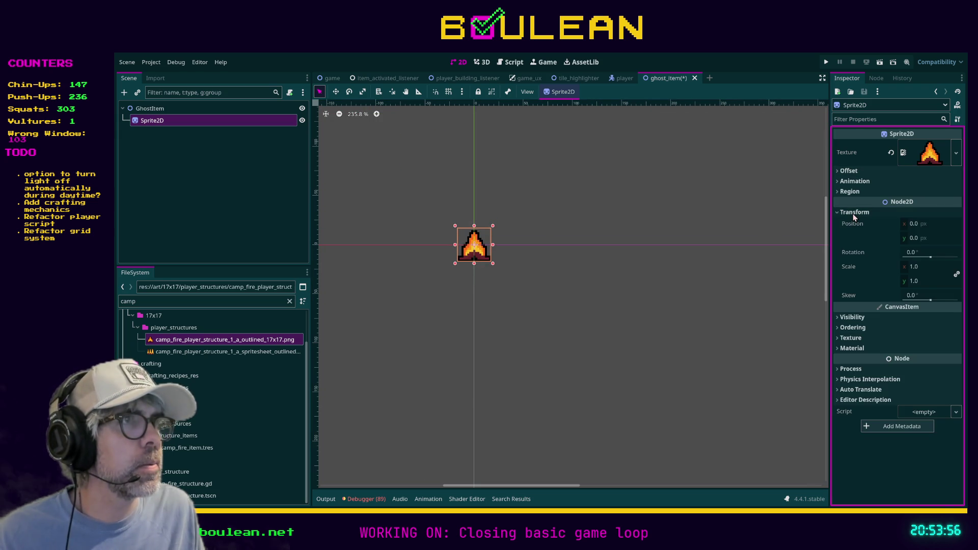
{"action": "left_click", "coordinate": [847, 320]}
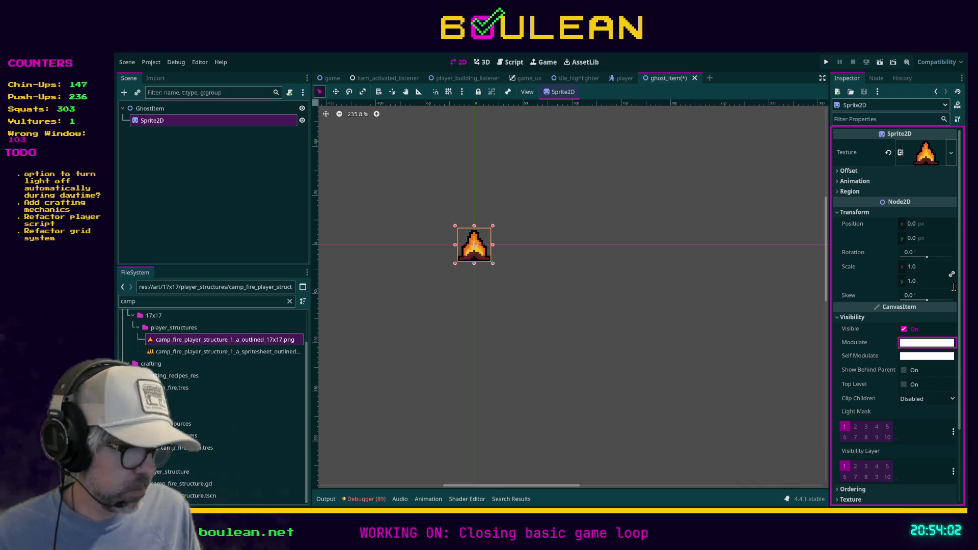
{"action": "key", "text": "ctrl+v"}
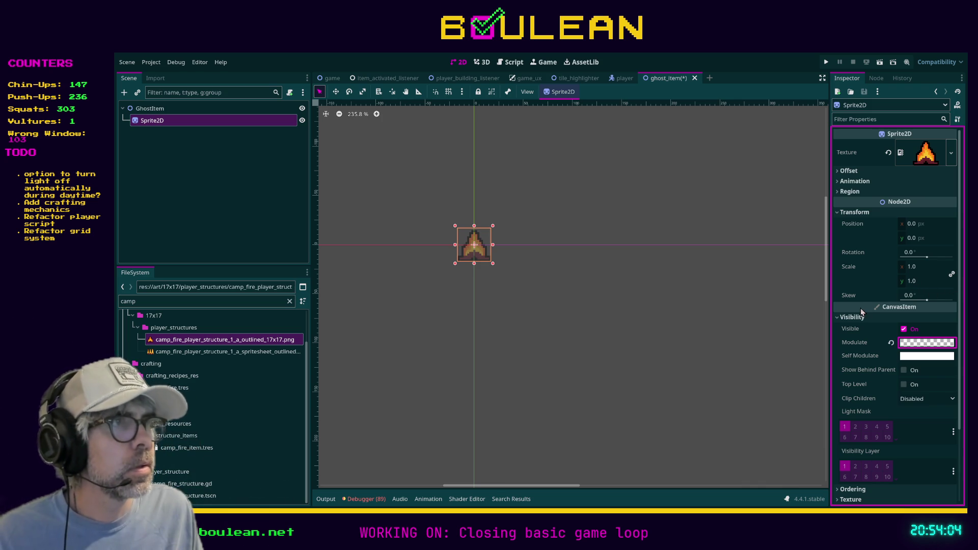
{"action": "left_click", "coordinate": [674, 323]}
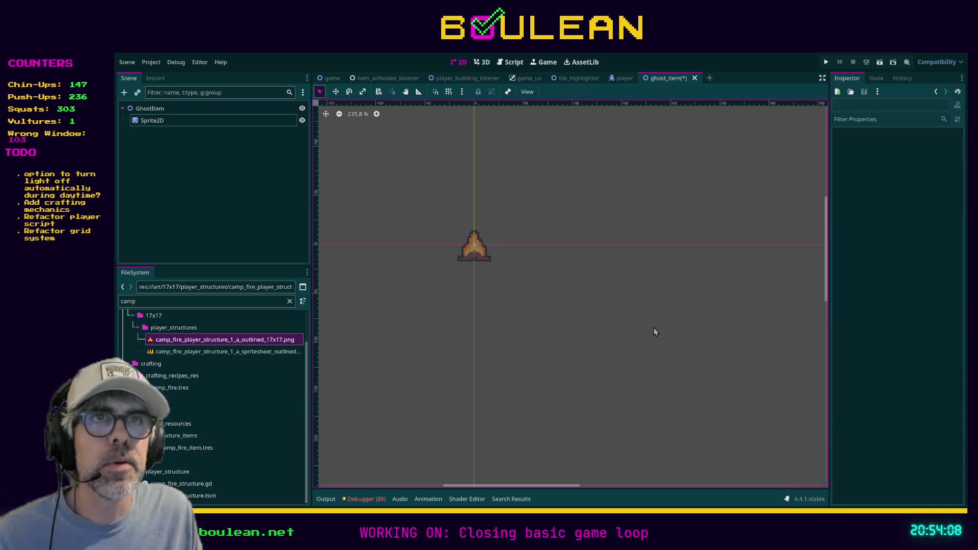
{"action": "key", "text": "ctrl+s"}
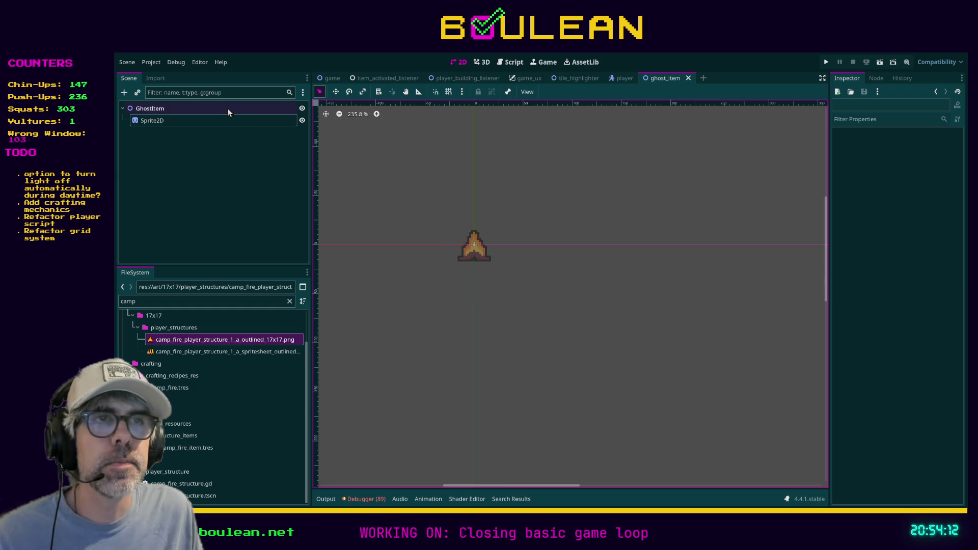
{"action": "left_click", "coordinate": [507, 67]}
{"action": "left_click", "coordinate": [380, 281]}
Step: Filter FileSystem for 'ghost' and drop ghost_item.tscn into the script as a GHOST_ITEM preload constant
{"action": "left_click", "coordinate": [379, 292]}
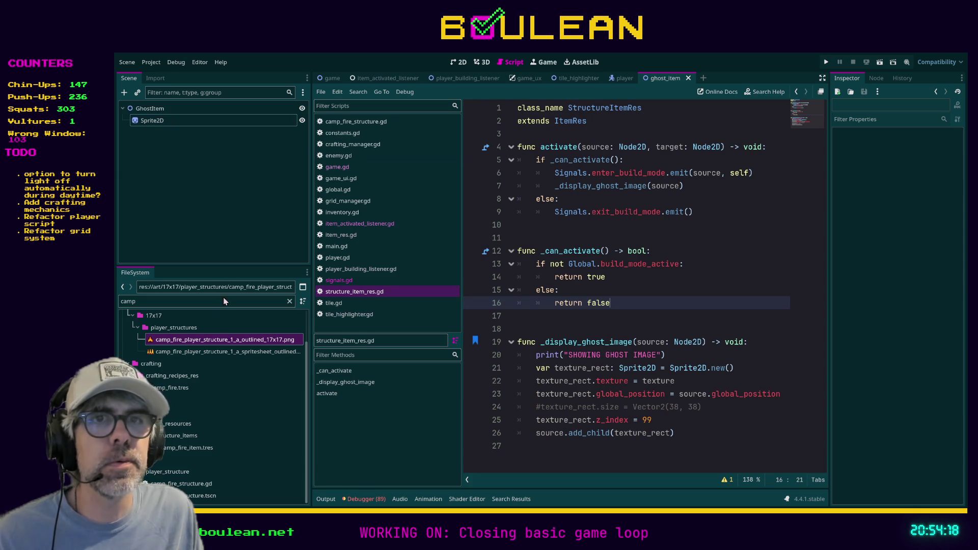
{"action": "left_click", "coordinate": [208, 301]}
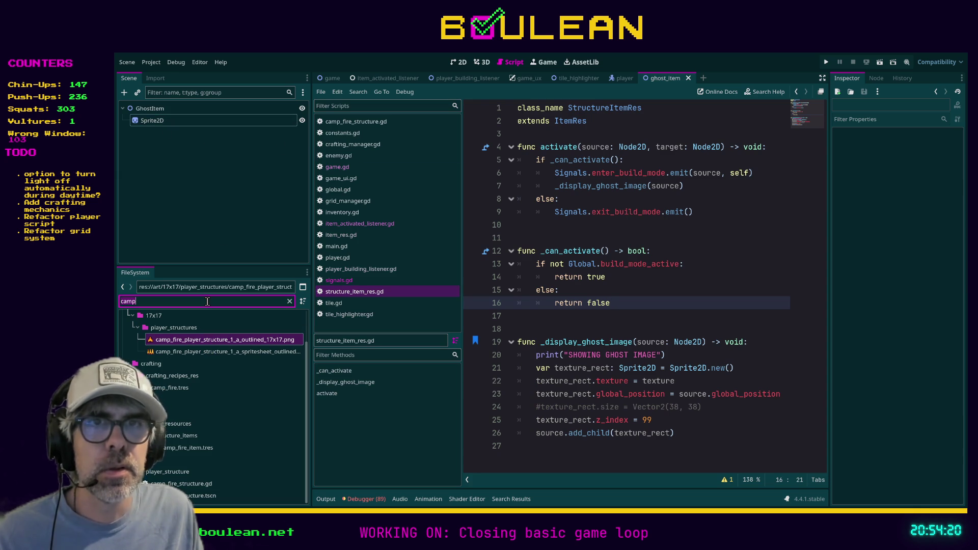
{"action": "type", "text": "ghost"}
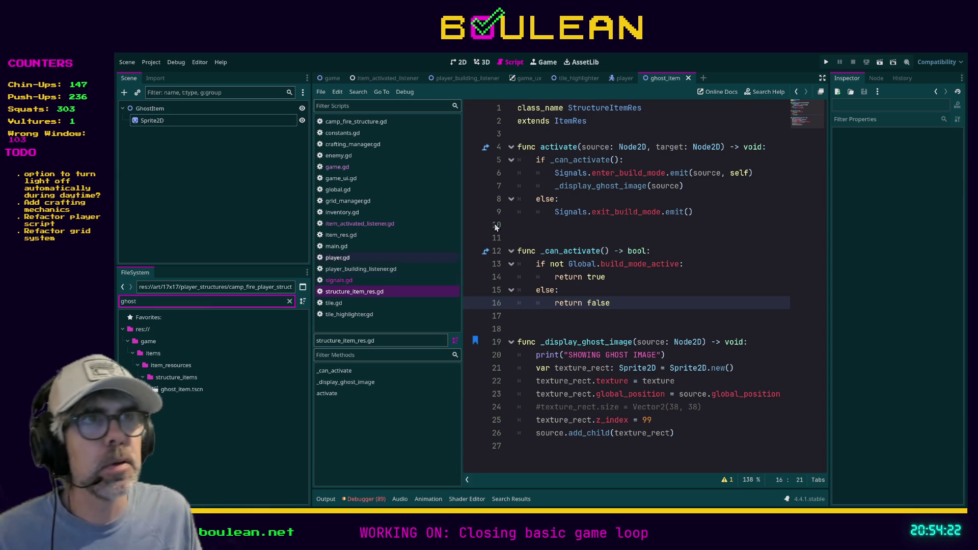
{"action": "left_click", "coordinate": [162, 390]}
{"action": "left_click_drag", "start_coordinate": [172, 394], "coordinate": [573, 136]}
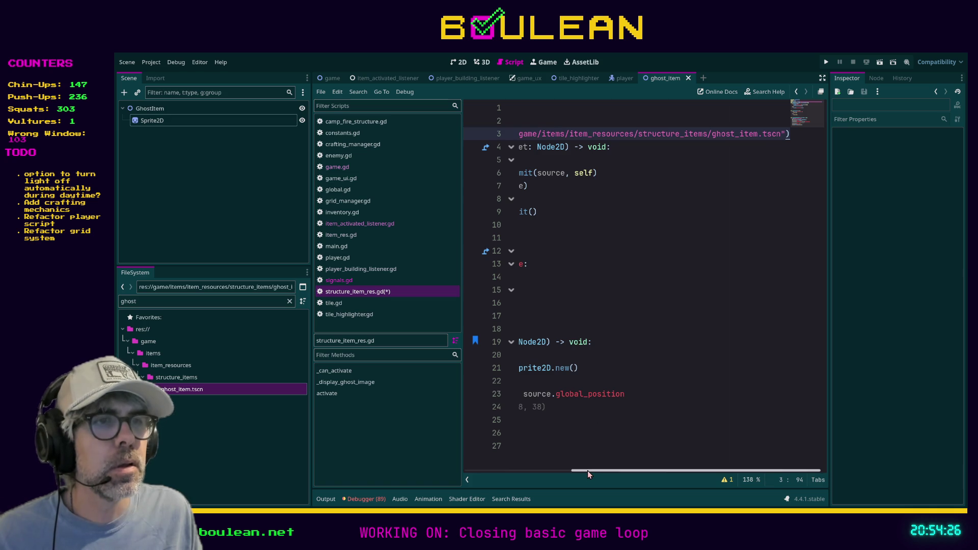
{"action": "left_click_drag", "start_coordinate": [588, 473], "coordinate": [465, 476]}
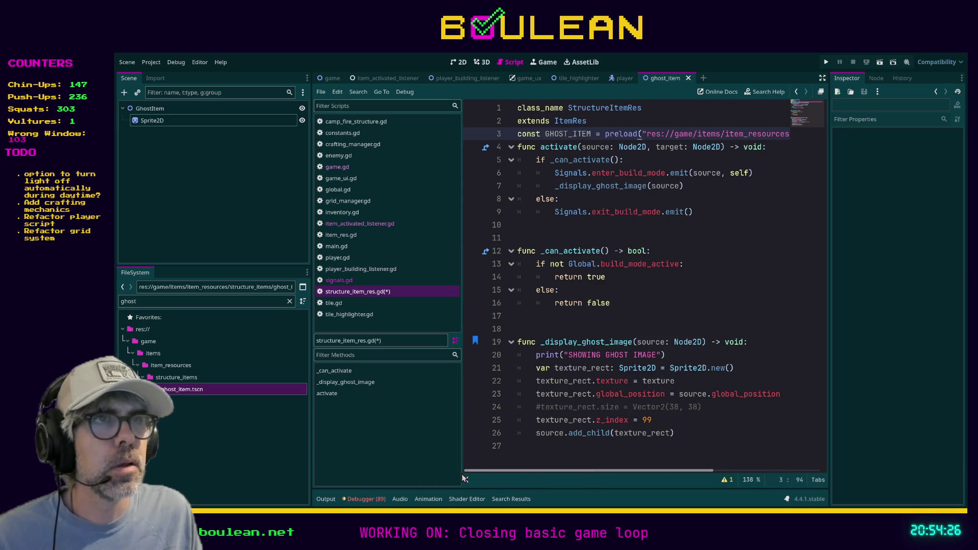
Step: Add spacing around the constant, comment out the old ghost-image code, and paste a fresh copy
{"action": "left_click", "coordinate": [521, 147]}
{"action": "key", "text": "Return"}
{"action": "key", "text": "Return"}
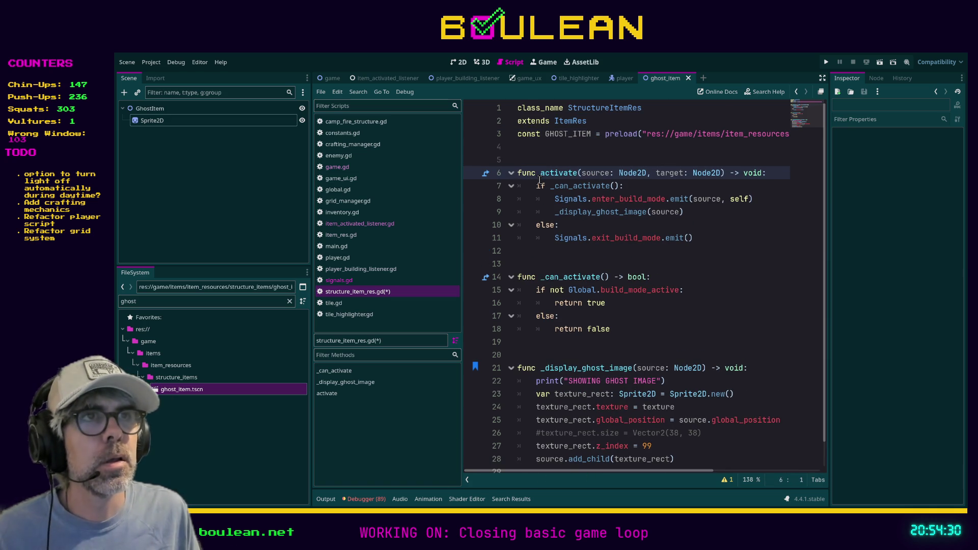
{"action": "left_click", "coordinate": [523, 135]}
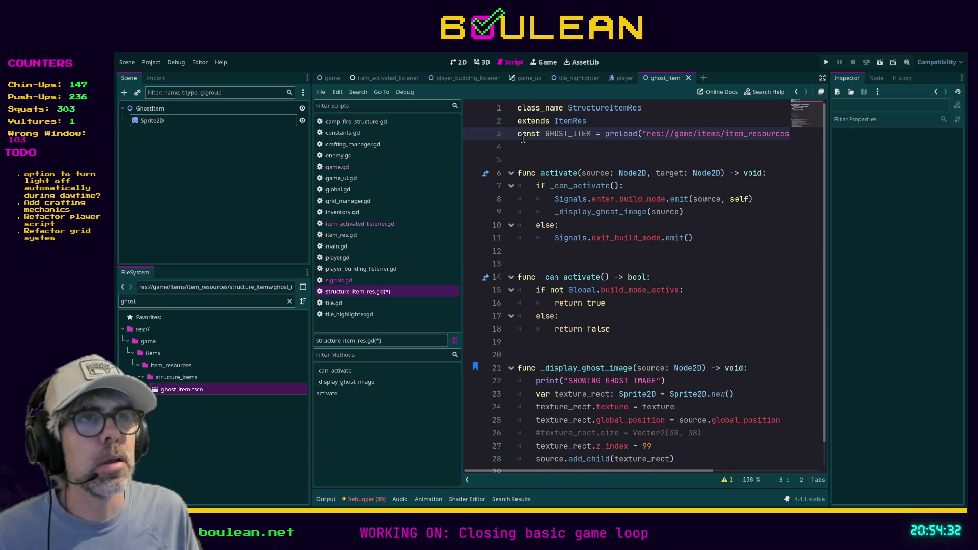
{"action": "key", "text": "Return"}
{"action": "scroll", "coordinate": [613, 200], "scroll_direction": "down", "scroll_amount": 1}
{"action": "mouse_move", "coordinate": [698, 434]}
{"action": "left_mouse_down"}
{"action": "mouse_move", "coordinate": [642, 406]}
{"action": "mouse_move", "coordinate": [510, 374]}
{"action": "mouse_move", "coordinate": [505, 362]}
{"action": "left_mouse_up"}
{"action": "key", "text": "ctrl+c"}
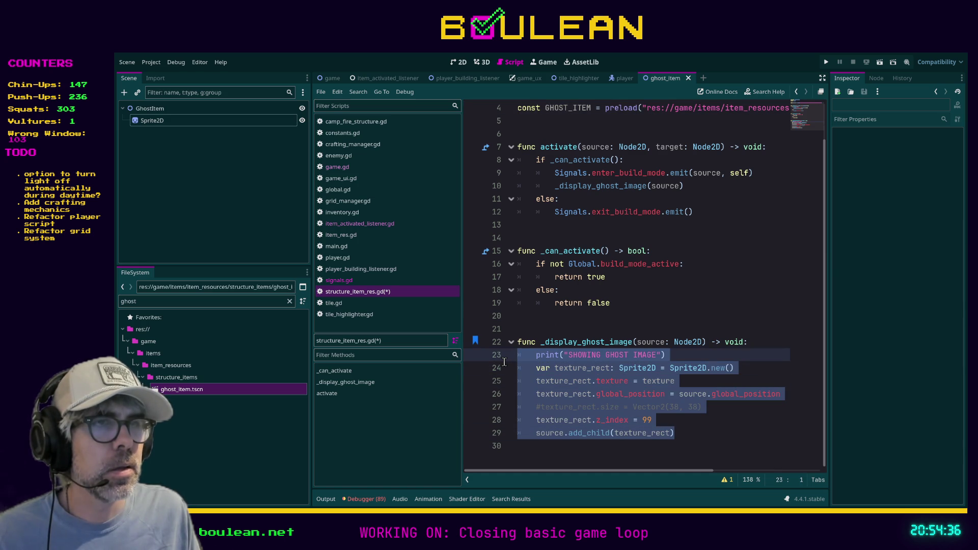
{"action": "key", "text": "ctrl+k"}
{"action": "key", "text": "Down"}
{"action": "key", "text": "Down"}
{"action": "key", "text": "Down"}
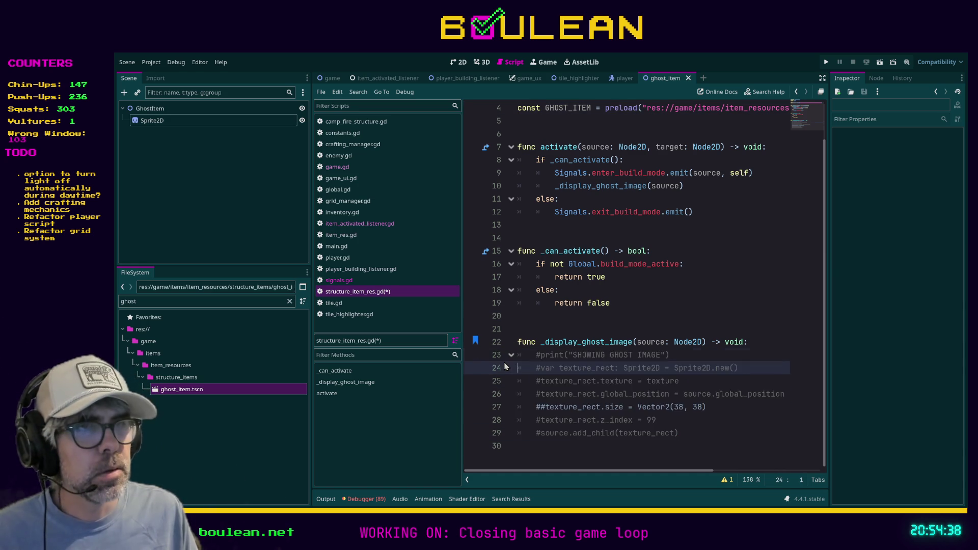
{"action": "key", "text": "Down"}
{"action": "key", "text": "Down"}
{"action": "key", "text": "Down"}
{"action": "key", "text": "ctrl+v"}
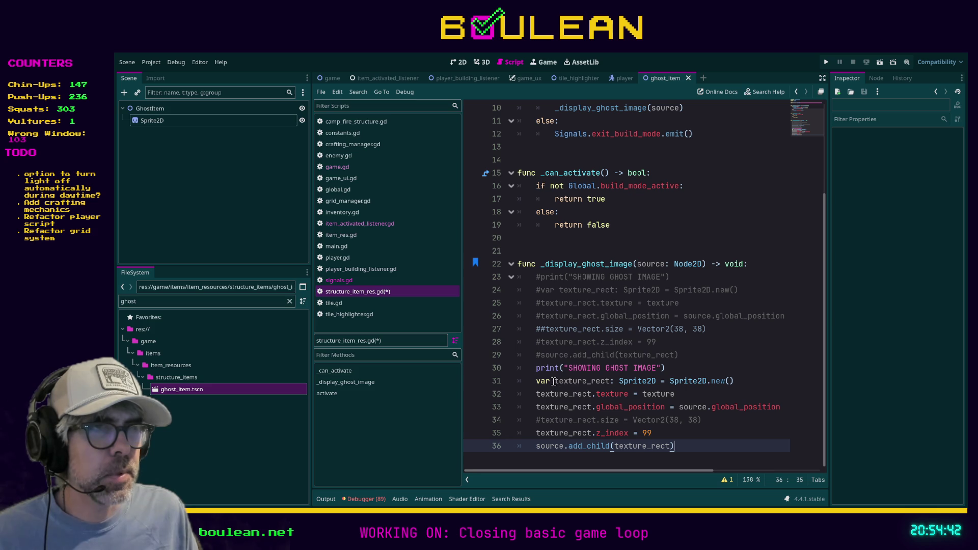
Step: Rewrite the copied line as var ghost: Node2D = GHOST_ITEM.instantiate()
{"action": "double_click", "coordinate": [572, 382]}
{"action": "type", "text": "ghost"}
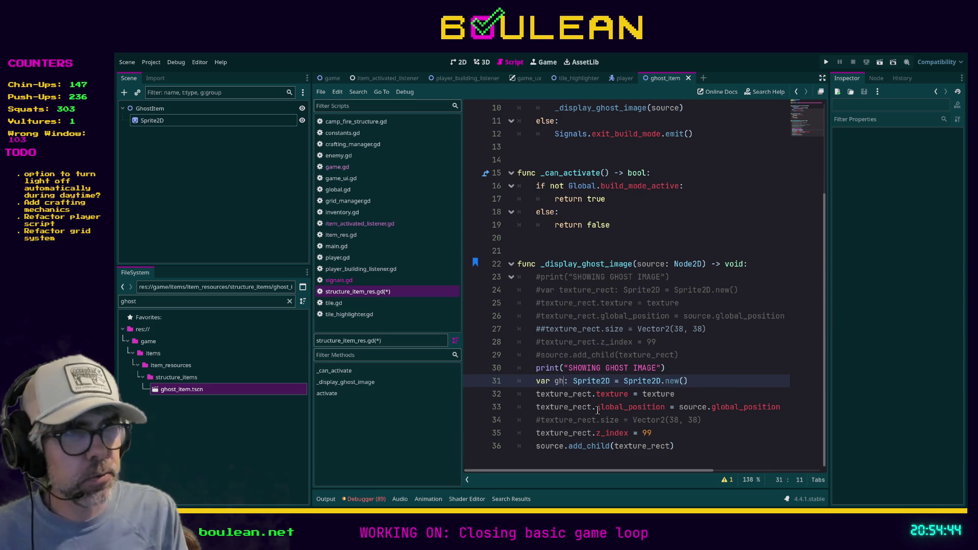
{"action": "key", "text": "shift+Right"}
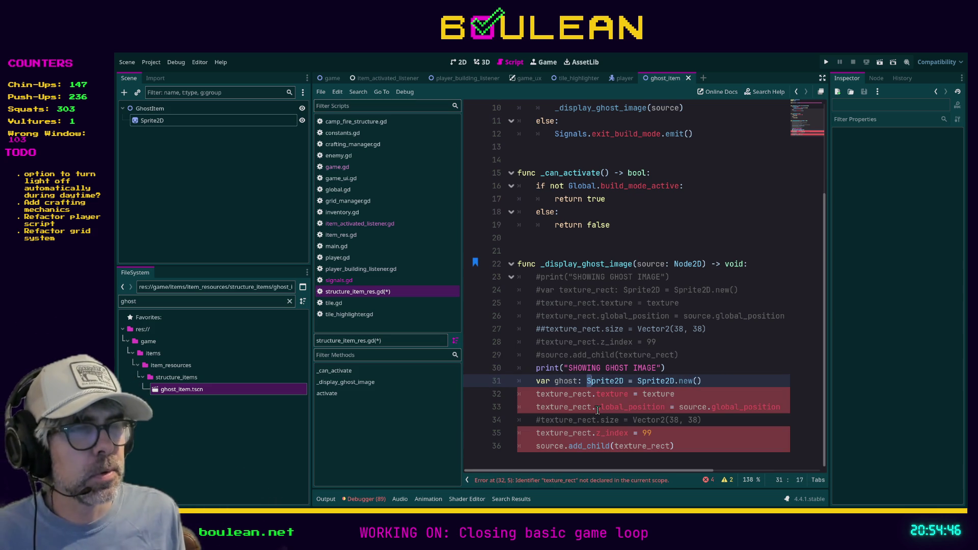
{"action": "key", "text": "shift+Right"}
{"action": "key", "text": "shift+Right"}
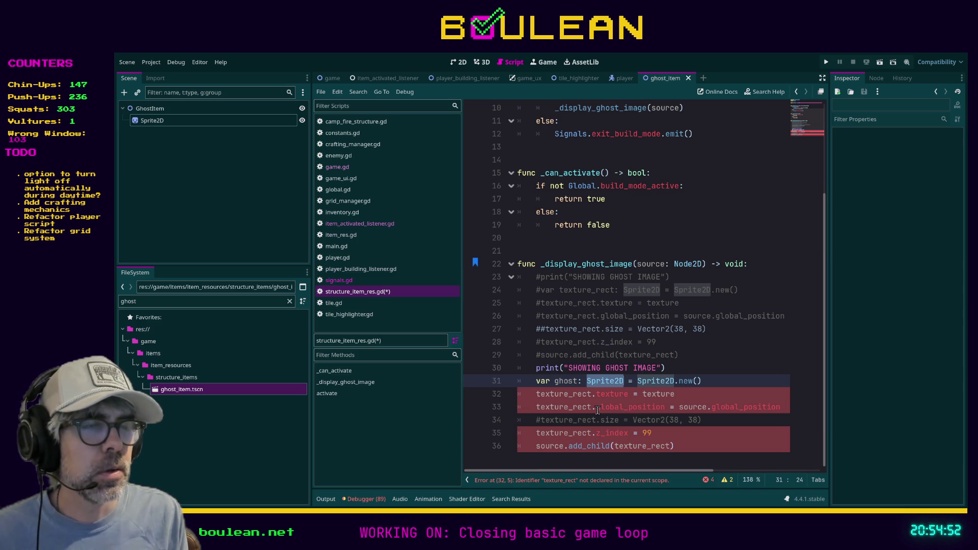
{"action": "type", "text": "Node"}
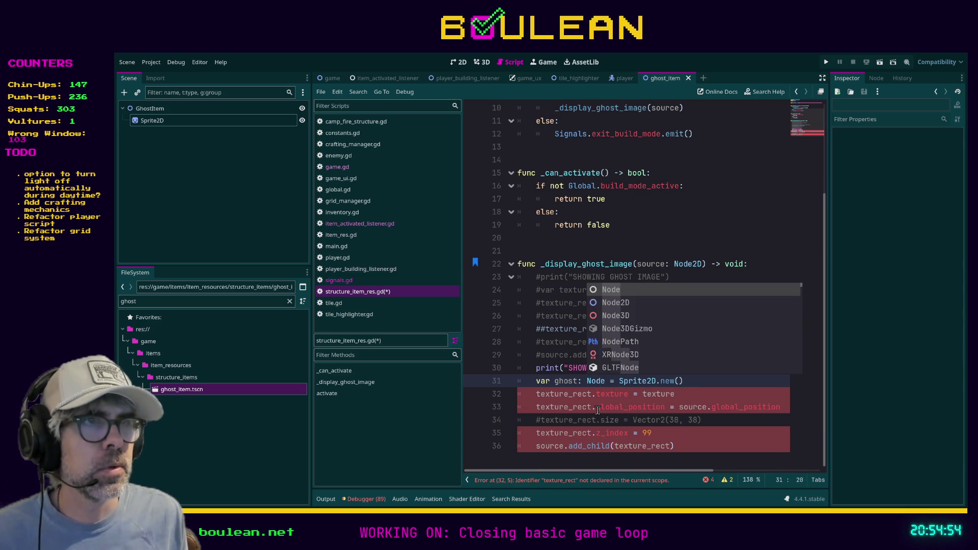
{"action": "type", "text": "2D"}
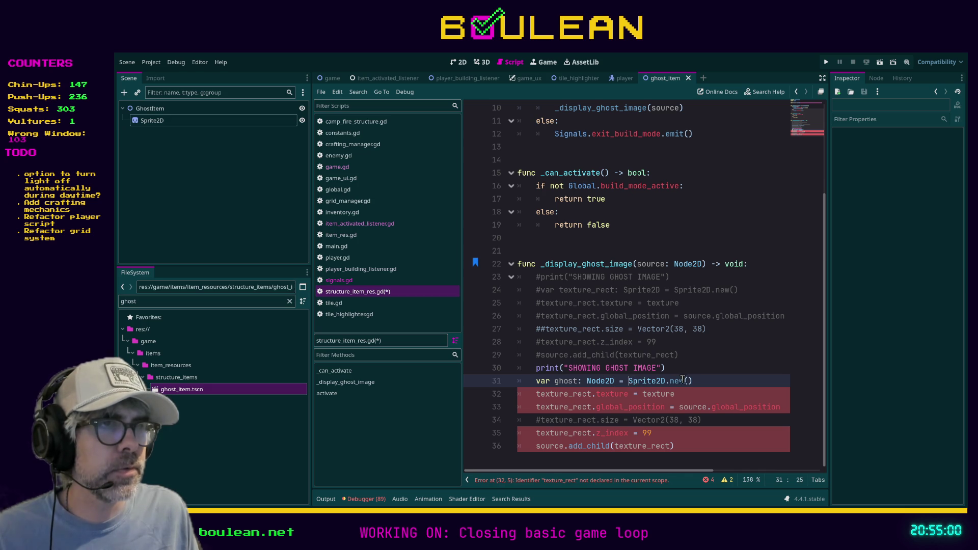
{"action": "left_click", "coordinate": [702, 380], "text": "shift"}
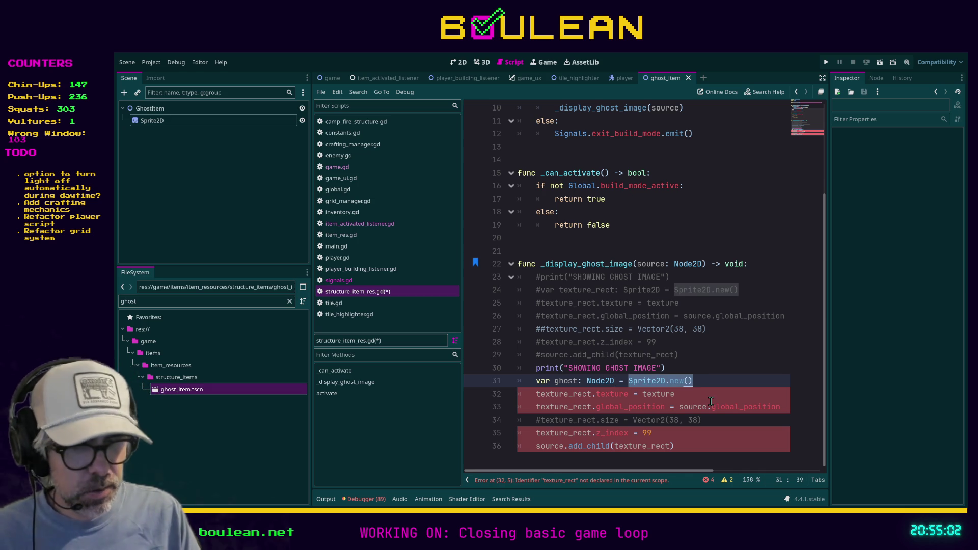
{"action": "type", "text": "GHO"}
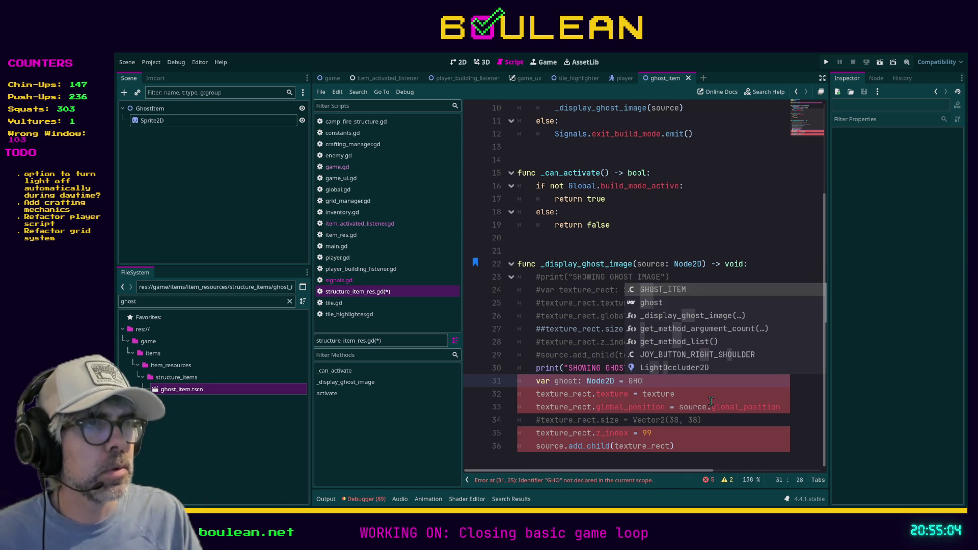
{"action": "key", "text": "Return"}
{"action": "type", "text": ".ins"}
{"action": "key", "text": "Return"}
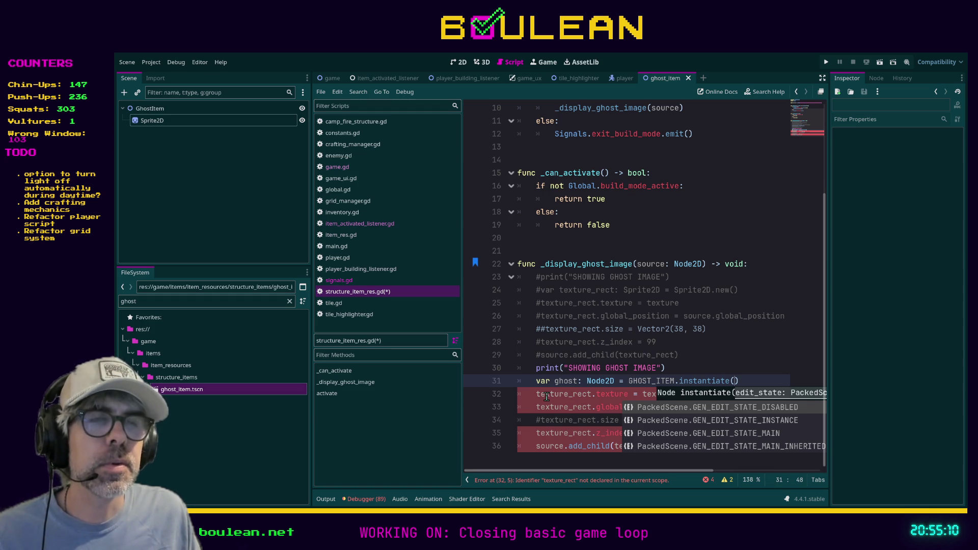
Step: Select the GhostItem root node and attach a new script to it
{"action": "double_click", "coordinate": [546, 396]}
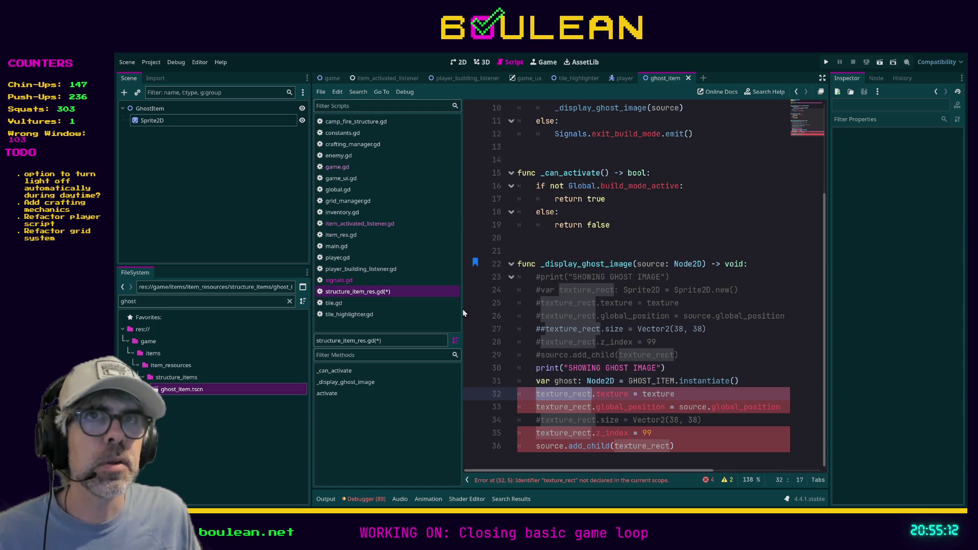
{"action": "left_click", "coordinate": [179, 108]}
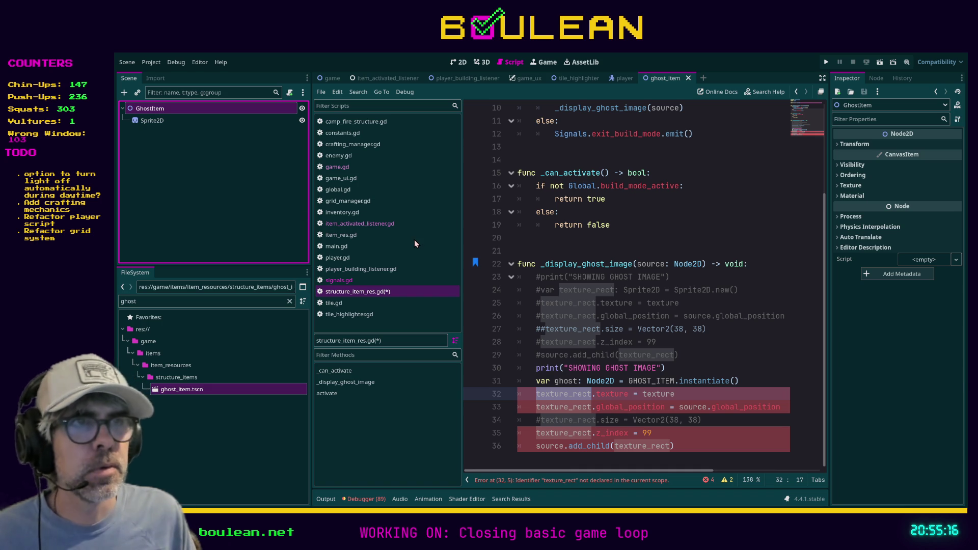
{"action": "left_click", "coordinate": [502, 359]}
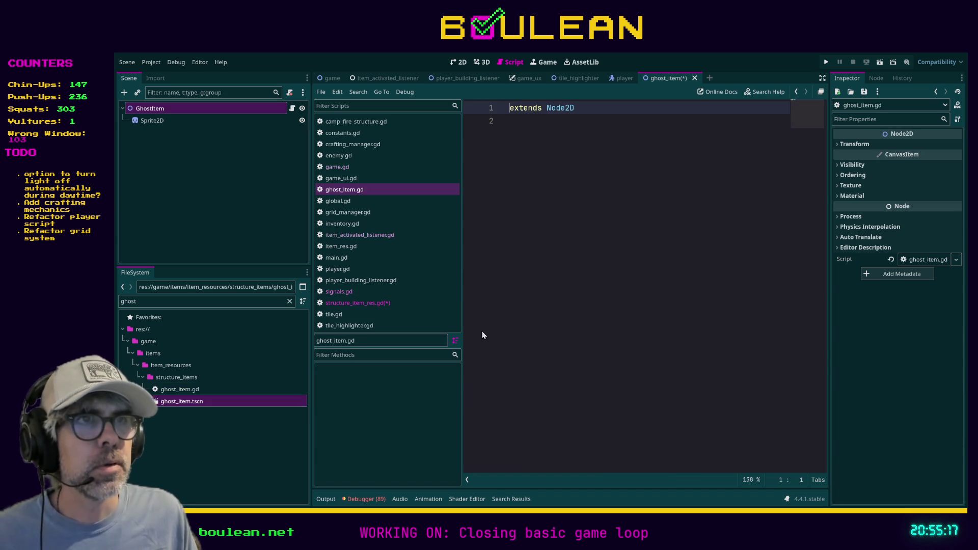
{"action": "left_click", "coordinate": [158, 119]}
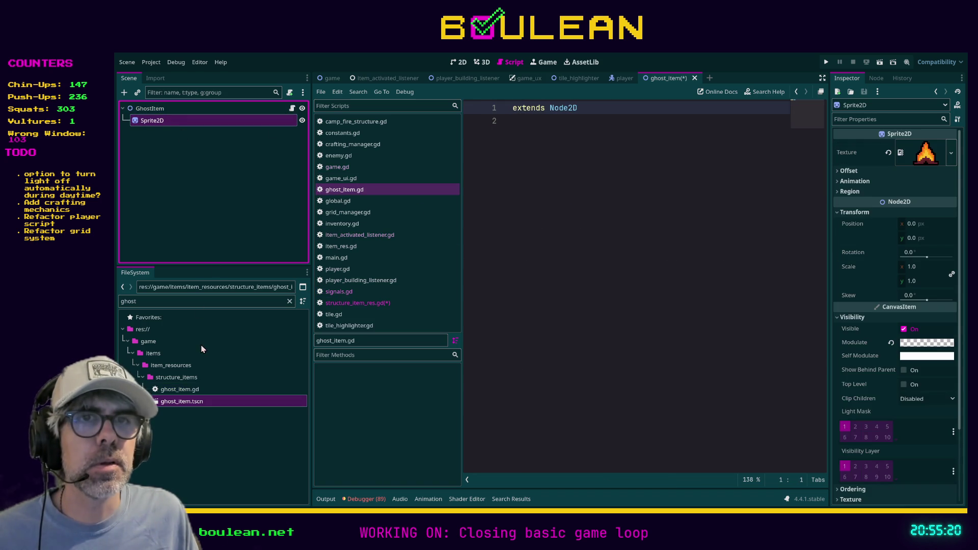
{"action": "mouse_move", "coordinate": [145, 127]}
{"action": "left_mouse_down"}
{"action": "mouse_move", "coordinate": [570, 253]}
{"action": "mouse_move", "coordinate": [540, 190]}
{"action": "left_mouse_up"}
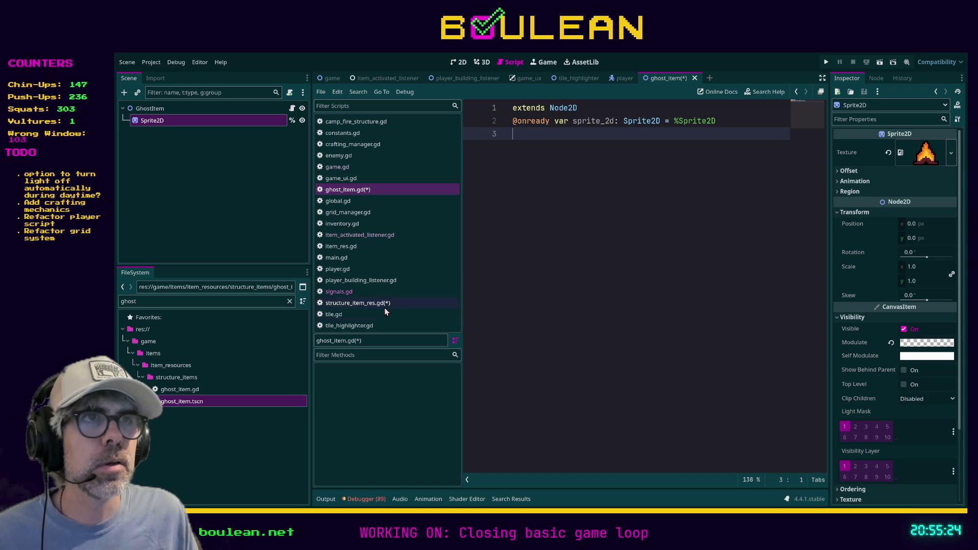